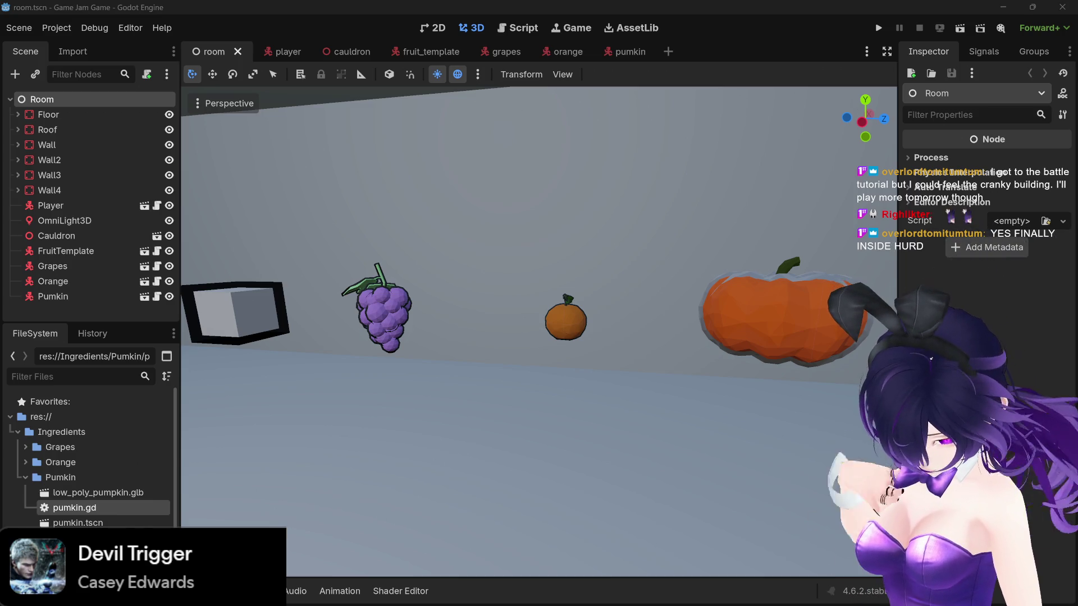
# Step: In the pumpkin scene, set the mesh's Surface Material Override outline colour to black (0,0,0), then return to the room
pyautogui.click(825, 311)
pyautogui.click(620, 52)
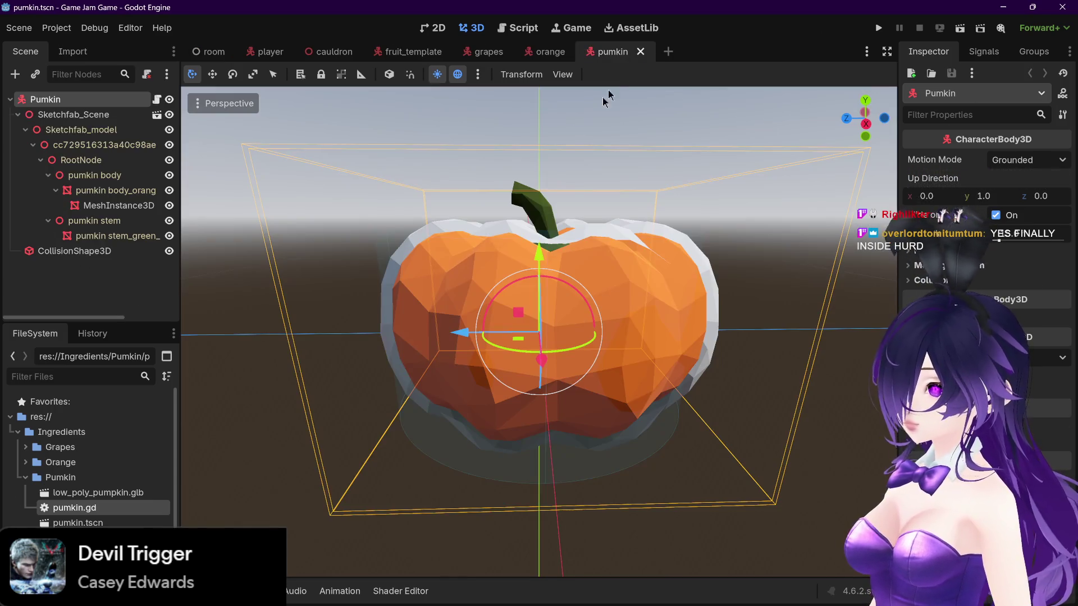
pyautogui.click(90, 207)
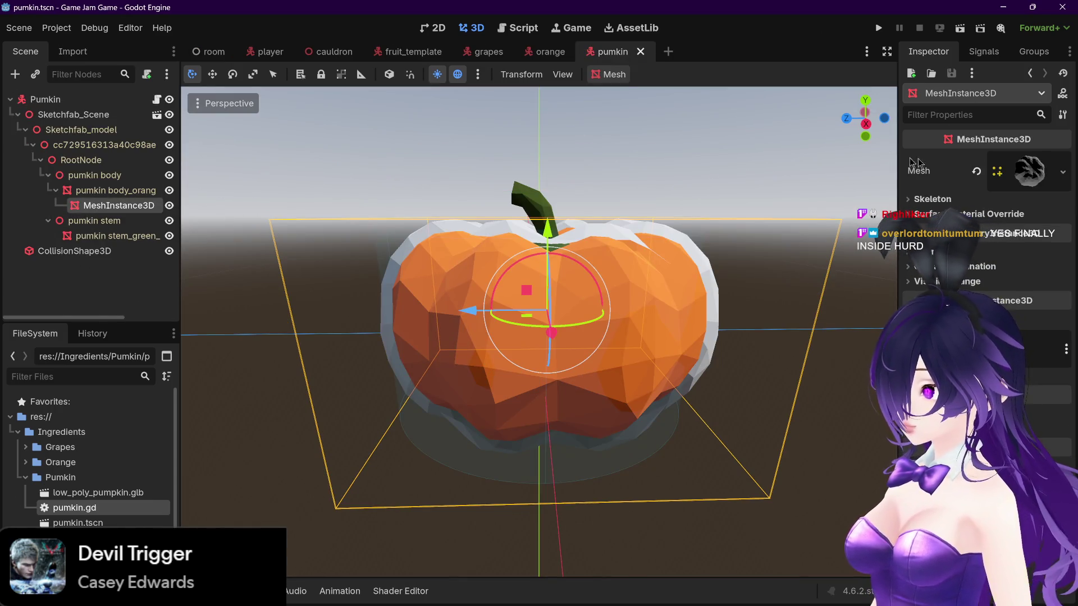
pyautogui.click(1039, 172)
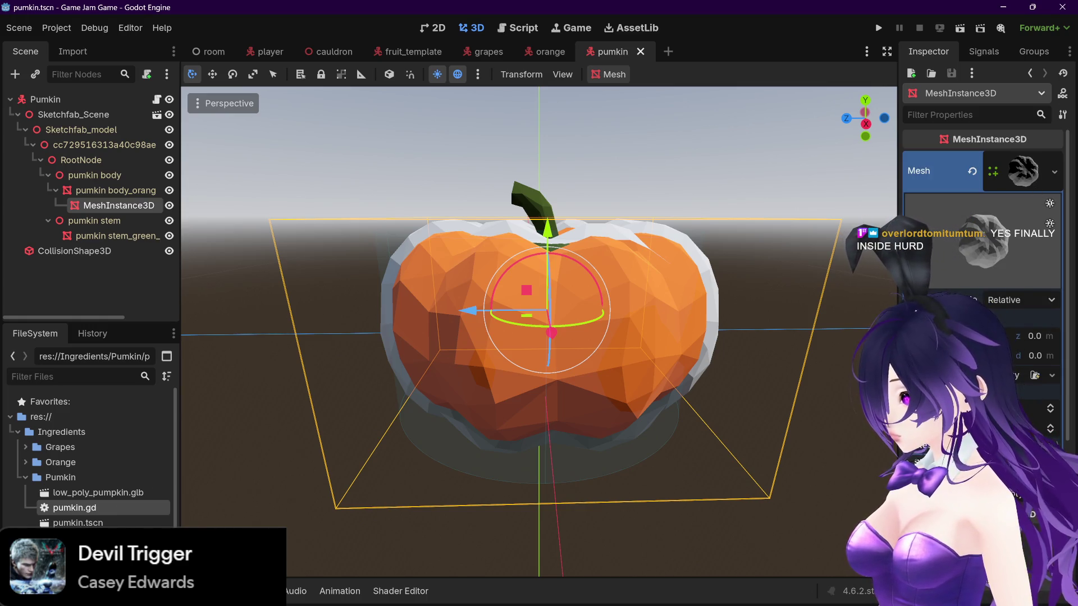
pyautogui.scroll(-2, 983, 253)
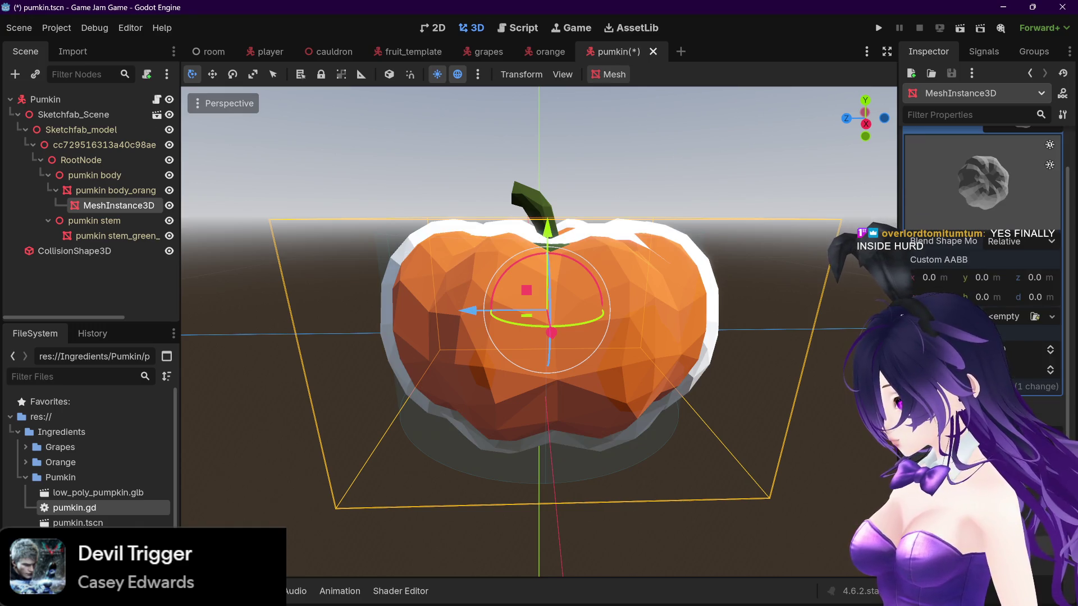
pyautogui.scroll(-4, 983, 253)
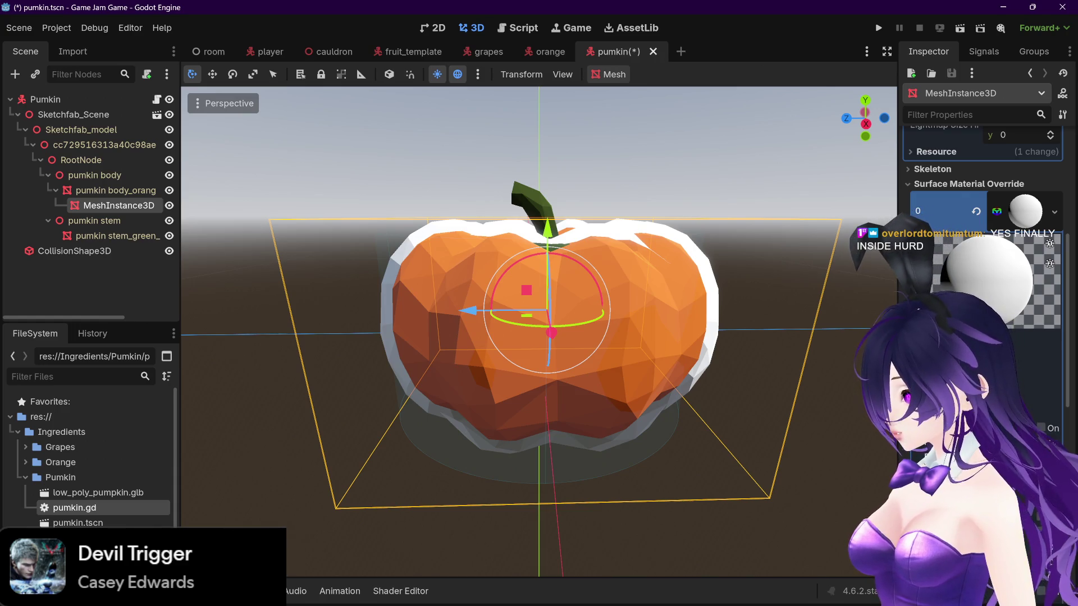
pyautogui.click(1039, 398)
pyautogui.moveTo(1054, 56); pyautogui.dragTo(1054, 175)
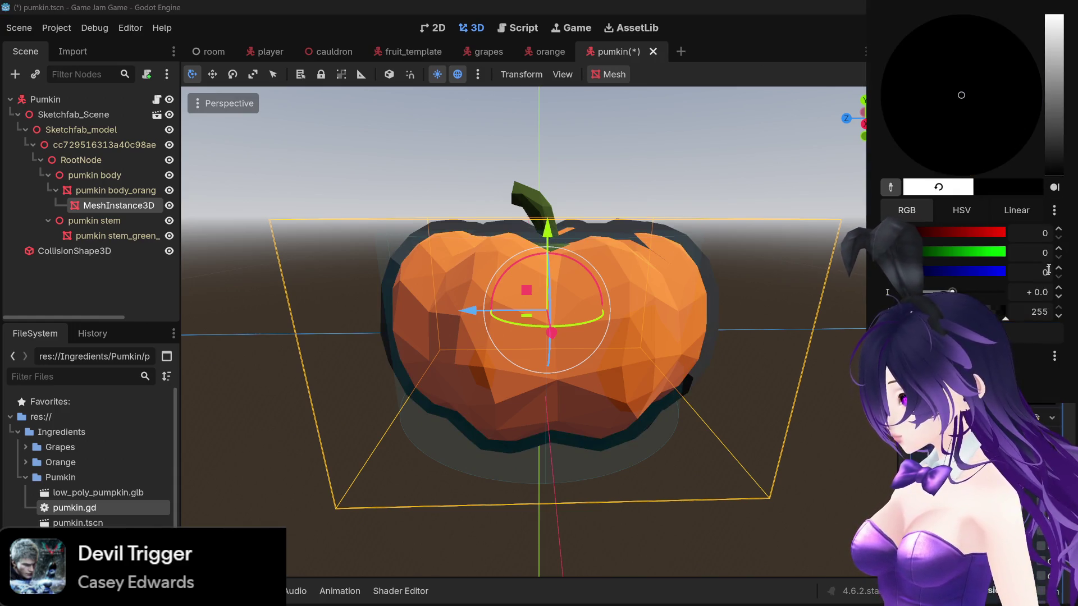
pyautogui.click(812, 503)
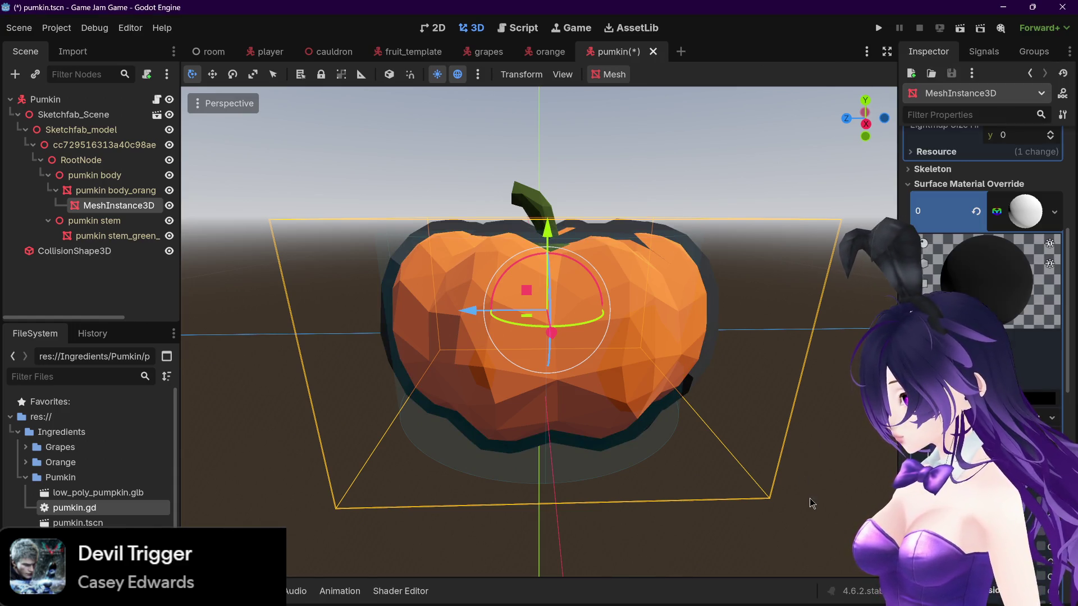
pyautogui.click(212, 51)
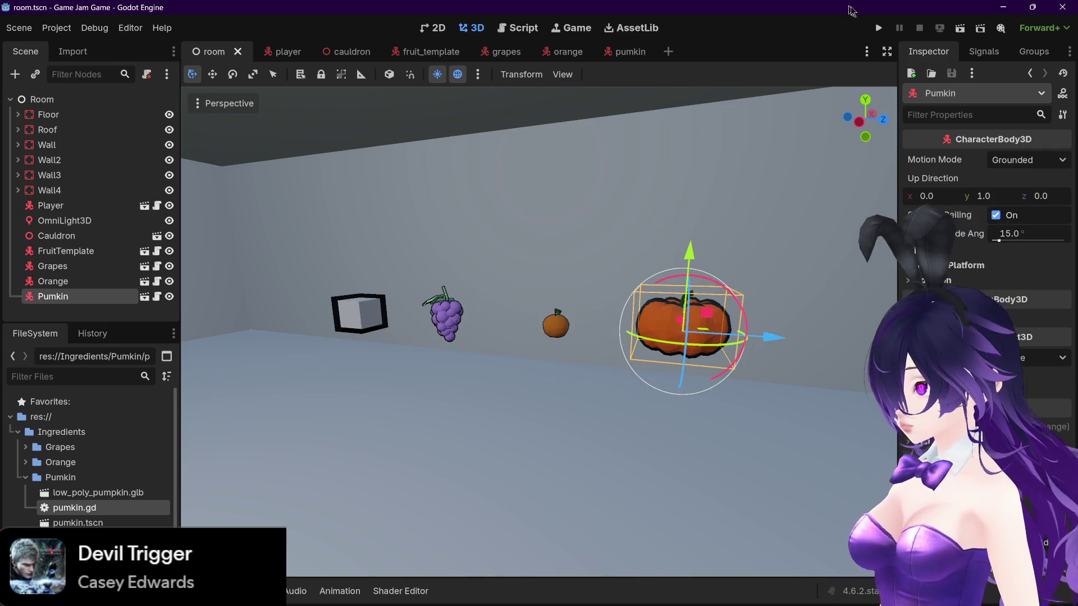
# Step: Run the project, drop the pumpkin, grapes and grey cube into the cauldron, then stop the game
pyautogui.click(884, 32)
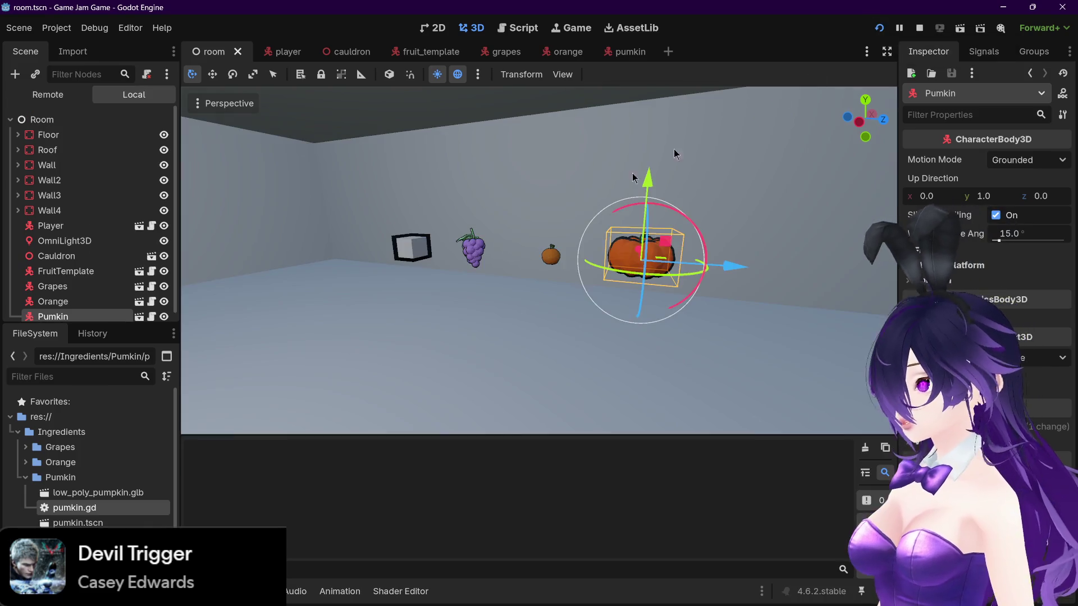
pyautogui.press('w')
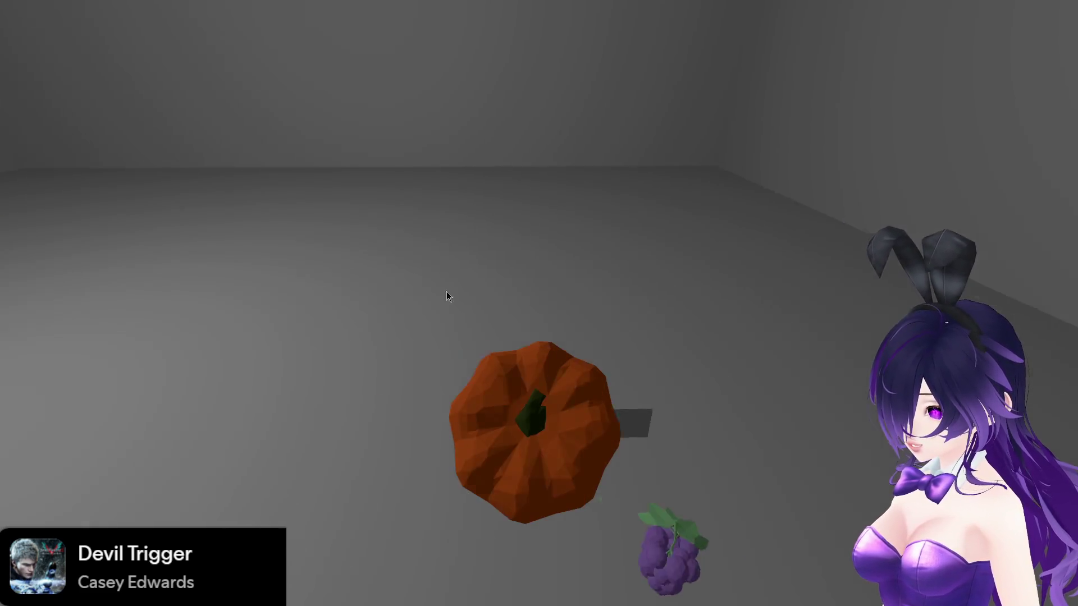
pyautogui.click(447, 293)
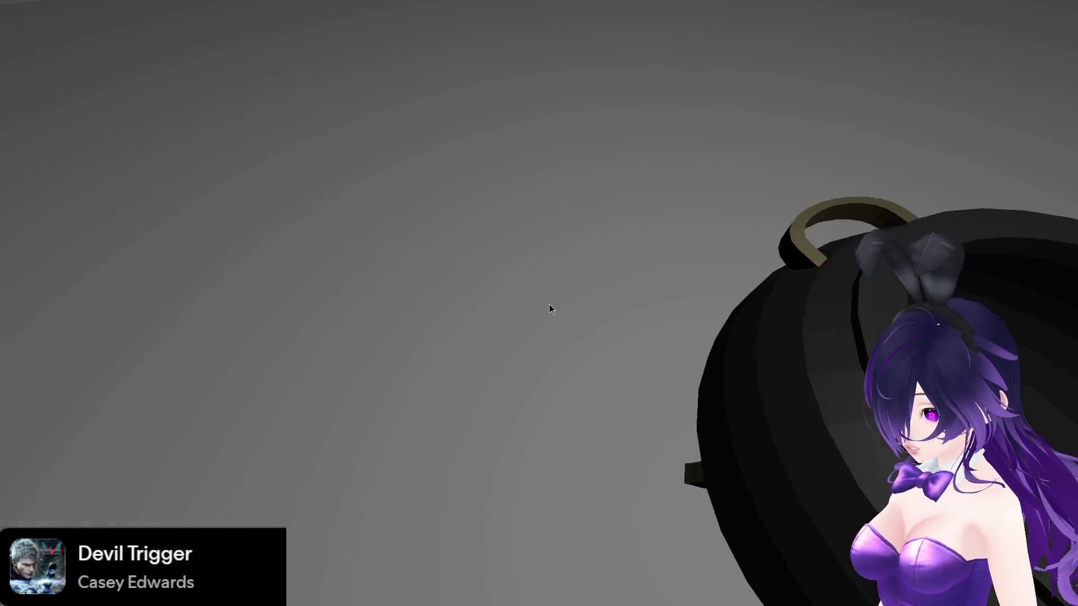
pyautogui.click(549, 304)
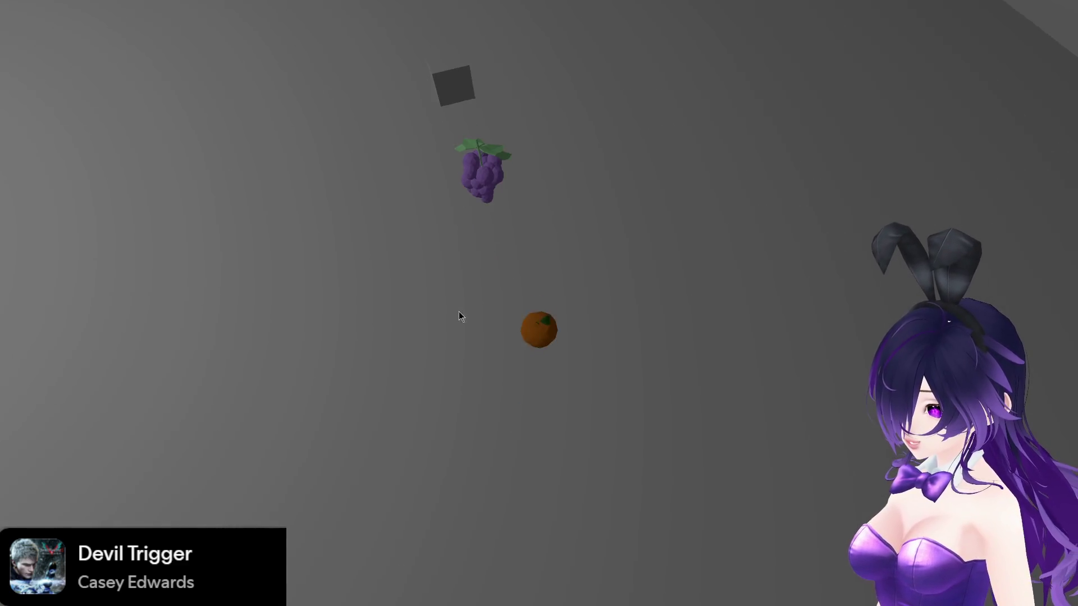
pyautogui.click(460, 313)
pyautogui.click(423, 278)
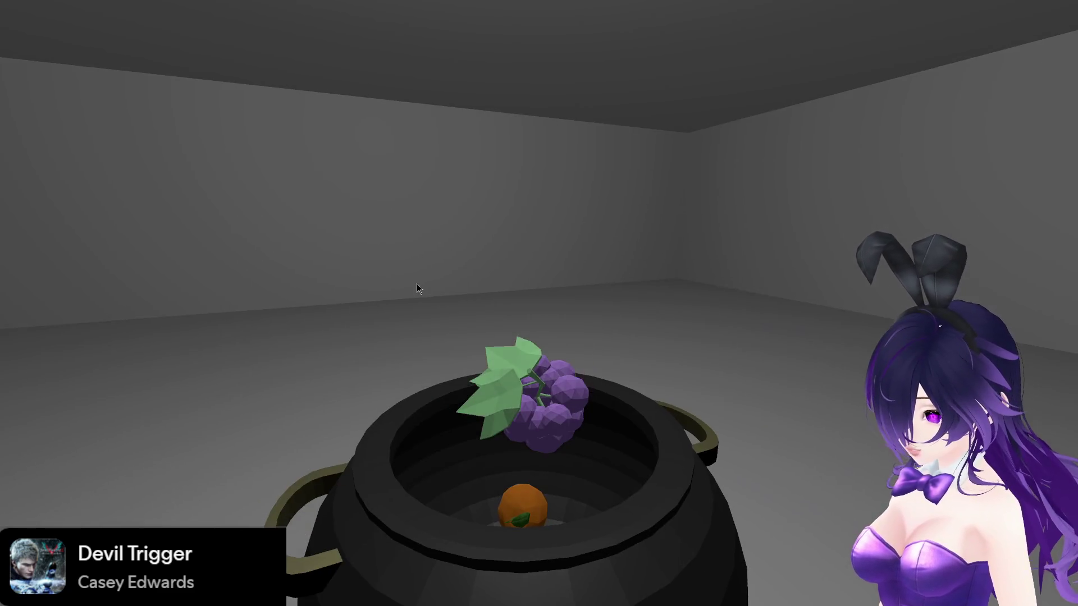
pyautogui.click(416, 284)
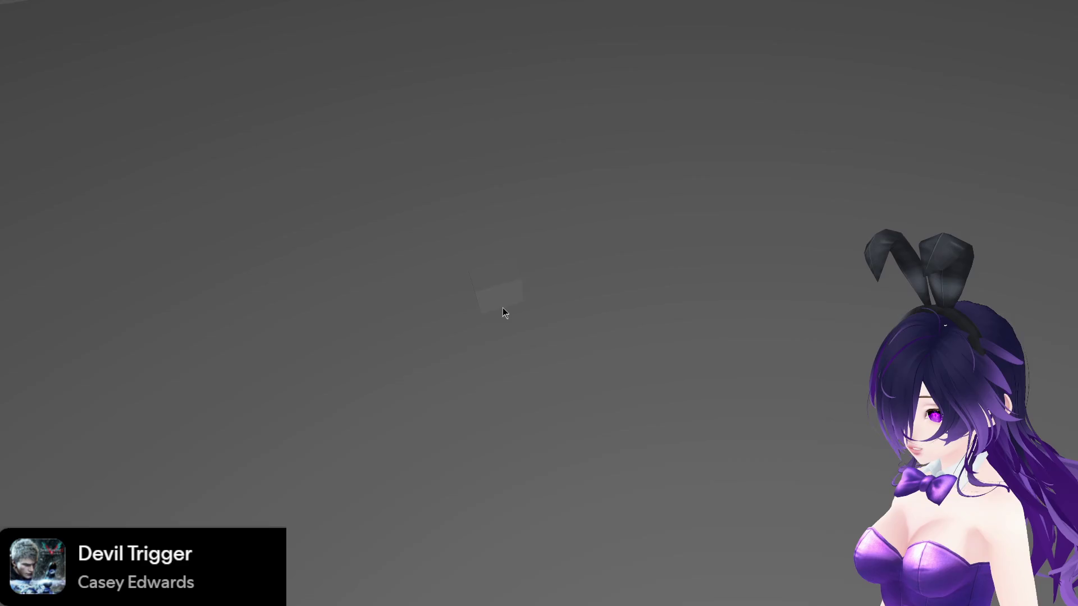
pyautogui.click(497, 307)
pyautogui.click(398, 288)
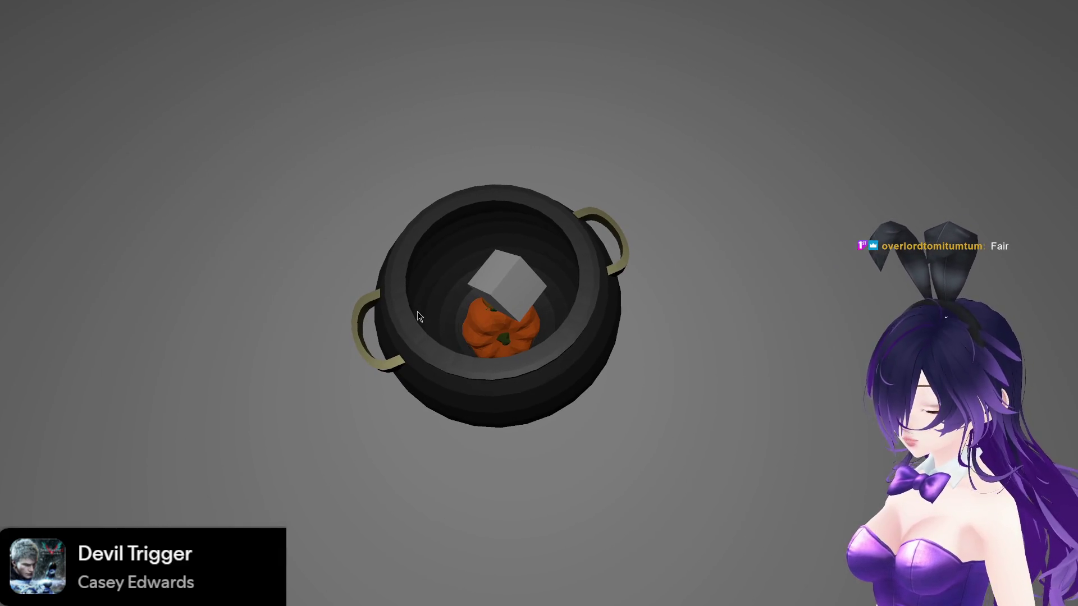
pyautogui.press('Escape')
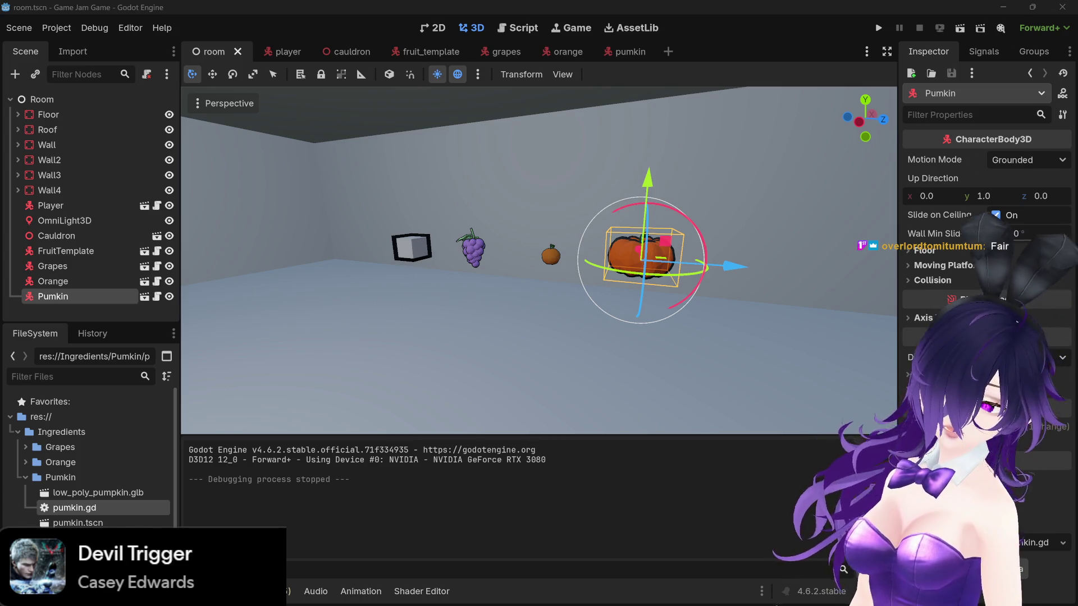
# Step: Orbit and zoom onto the cauldron, then return to the editor so the assets reimport
pyautogui.moveTo(782, 347)
pyautogui.mouseDown()
pyautogui.moveTo(609, 373)
pyautogui.moveTo(628, 368)
pyautogui.moveTo(578, 365)
pyautogui.moveTo(752, 369)
pyautogui.moveTo(674, 331)
pyautogui.moveTo(705, 322)
pyautogui.mouseUp()
pyautogui.scroll(-2, 752, 369)
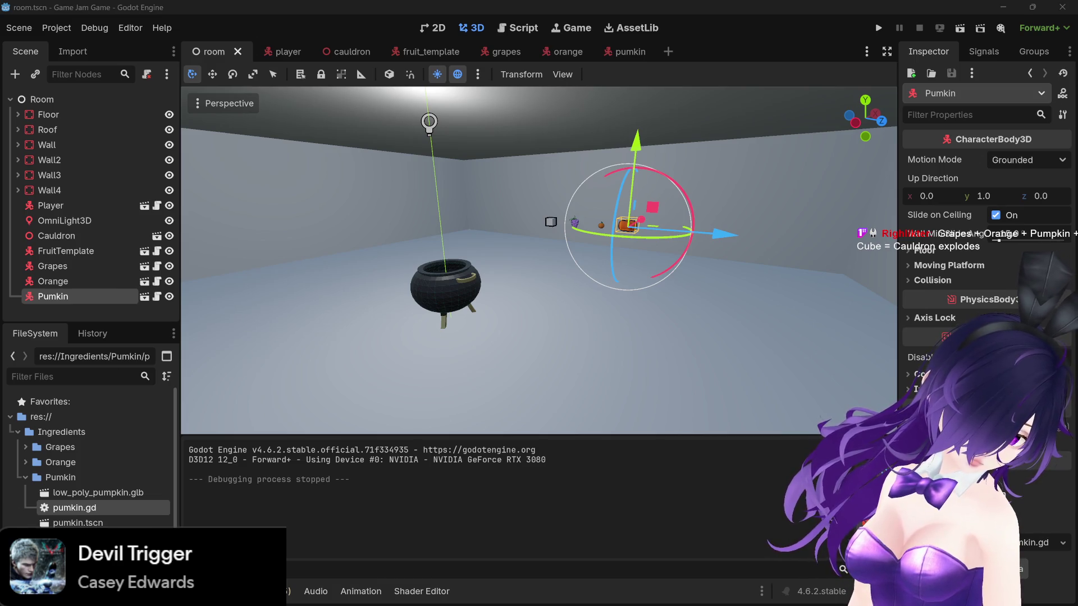
pyautogui.click(376, 536)
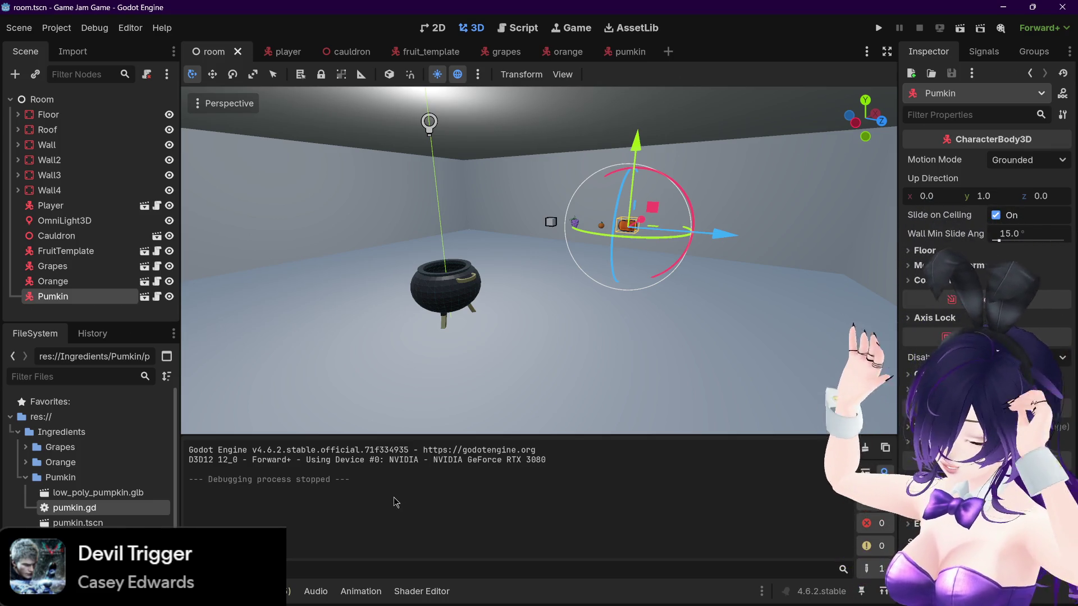
pyautogui.moveTo(615, 384)
pyautogui.mouseDown()
pyautogui.moveTo(572, 379)
pyautogui.moveTo(597, 385)
pyautogui.mouseUp()
pyautogui.scroll(-2, 123, 469)
pyautogui.scroll(-1, 124, 471)
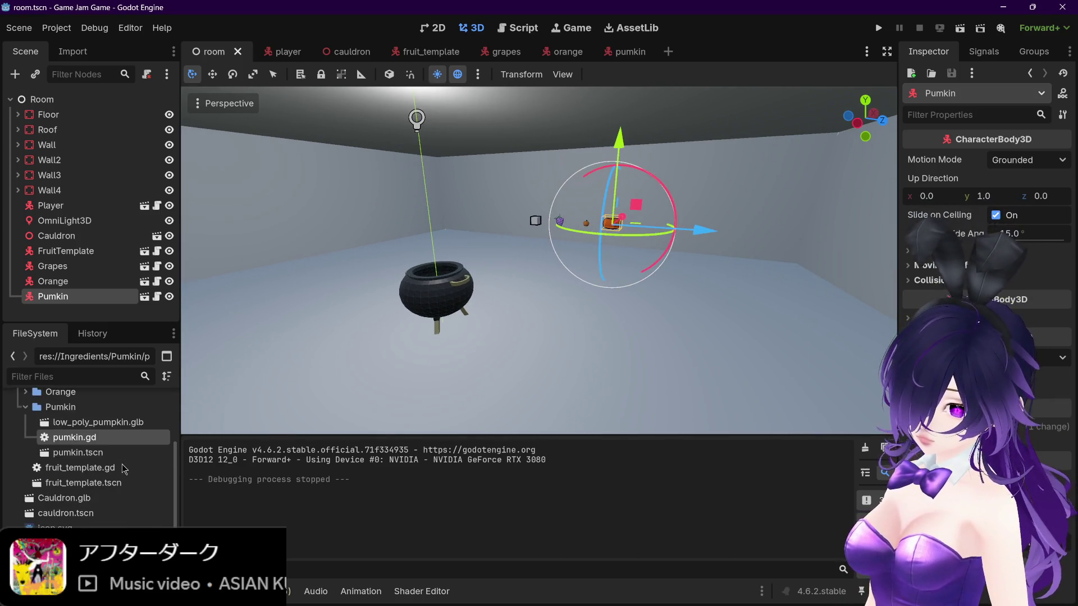
pyautogui.scroll(3, 124, 469)
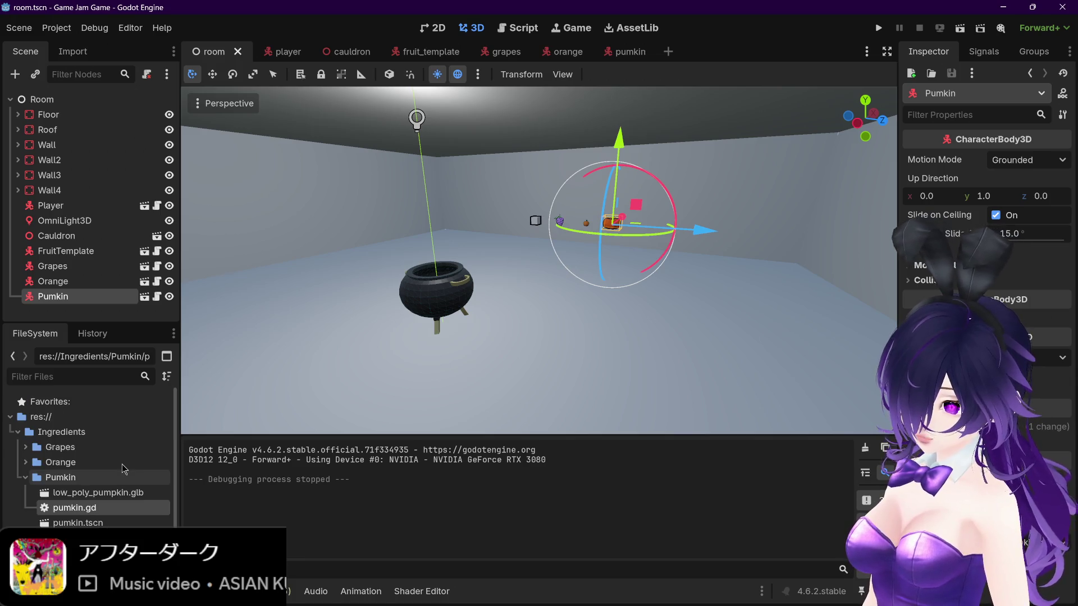
pyautogui.scroll(-3, 123, 469)
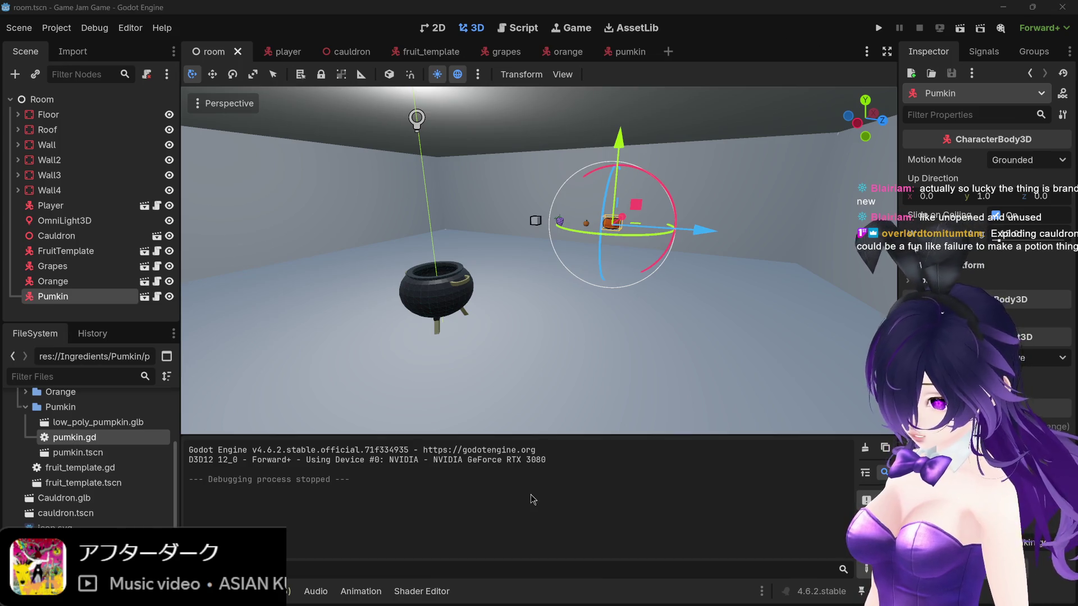
pyautogui.scroll(4, 521, 302)
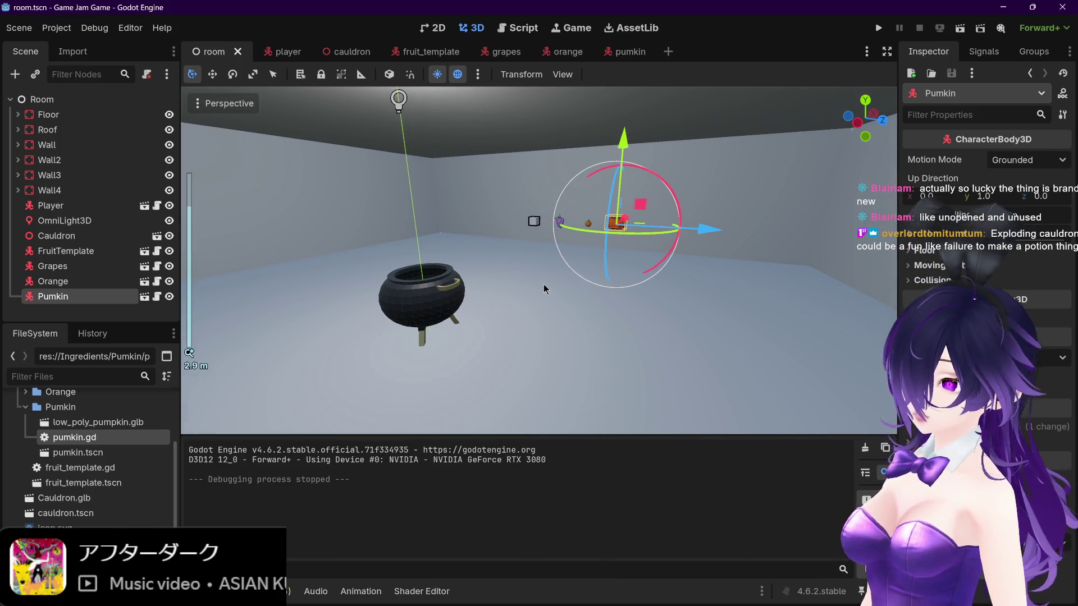
pyautogui.scroll(-1, 542, 284)
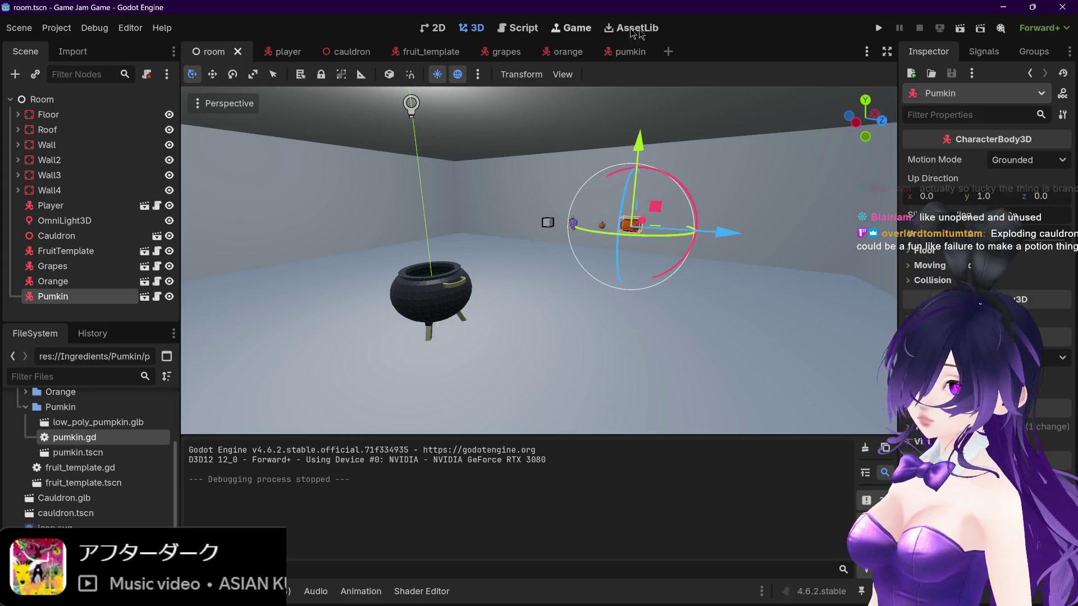
pyautogui.click(36, 100)
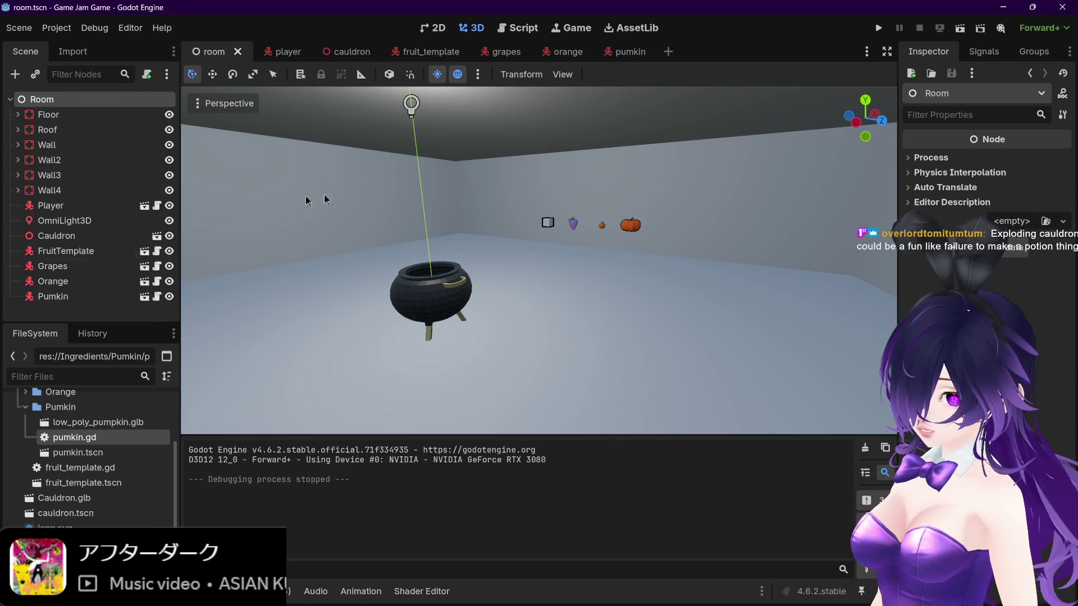
pyautogui.scroll(-3, 509, 249)
pyautogui.moveTo(508, 250)
pyautogui.mouseDown()
pyautogui.moveTo(430, 218)
pyautogui.moveTo(560, 232)
pyautogui.mouseUp()
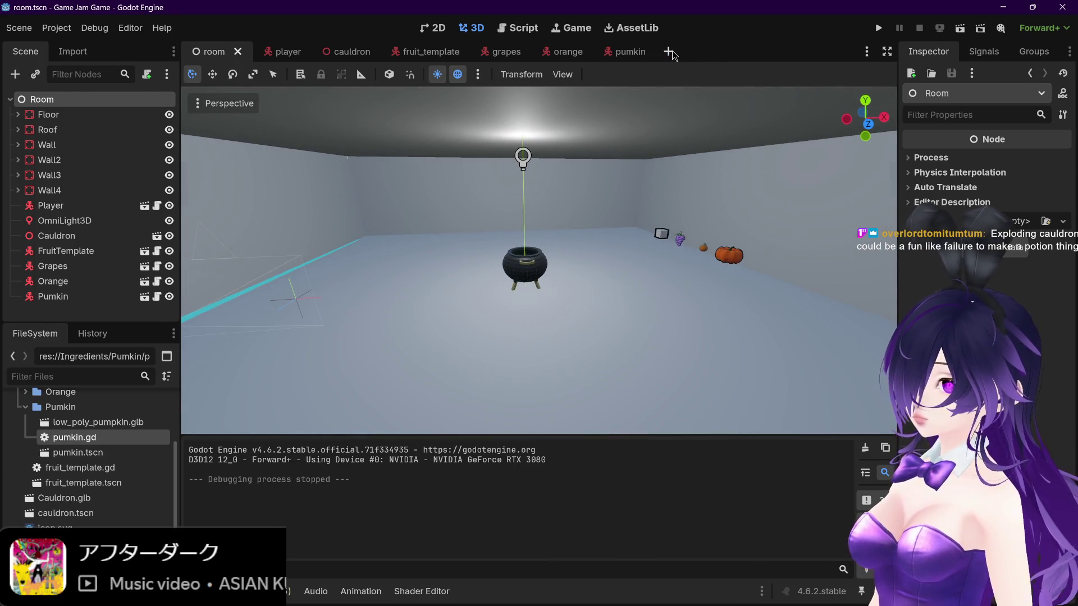
# Step: Add a new scene tab and give it a plain Node as its root
pyautogui.click(668, 52)
pyautogui.click(210, 51)
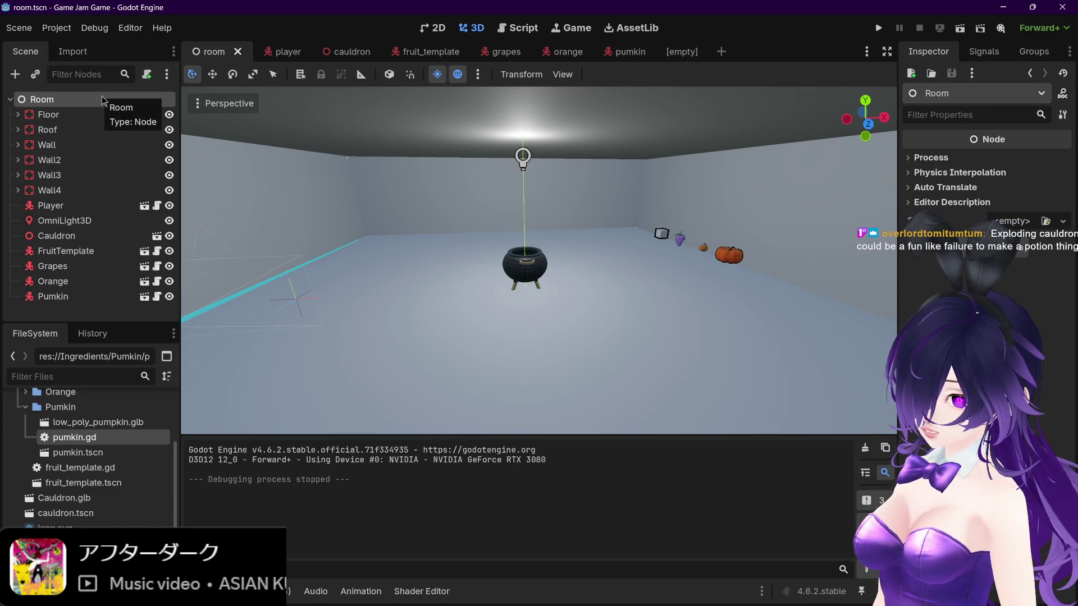
pyautogui.click(681, 52)
pyautogui.hotkey('ctrl', 'a')
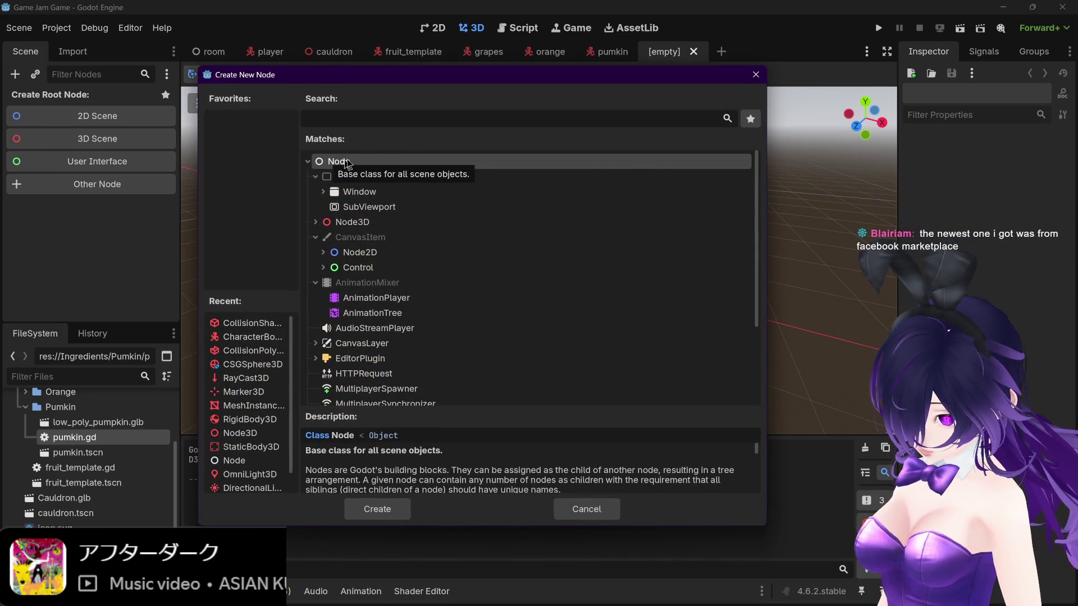
pyautogui.doubleClick(385, 161)
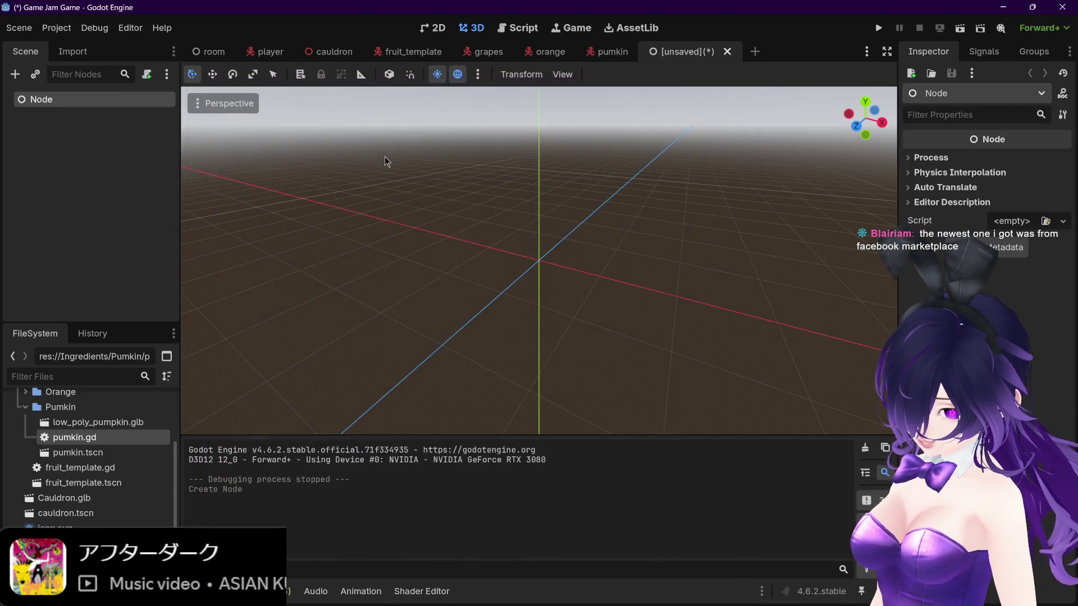
# Step: Collapse the Pumkin folder in the FileSystem dock and go back to the room scene tab
pyautogui.click(80, 187)
pyautogui.scroll(3, 90, 476)
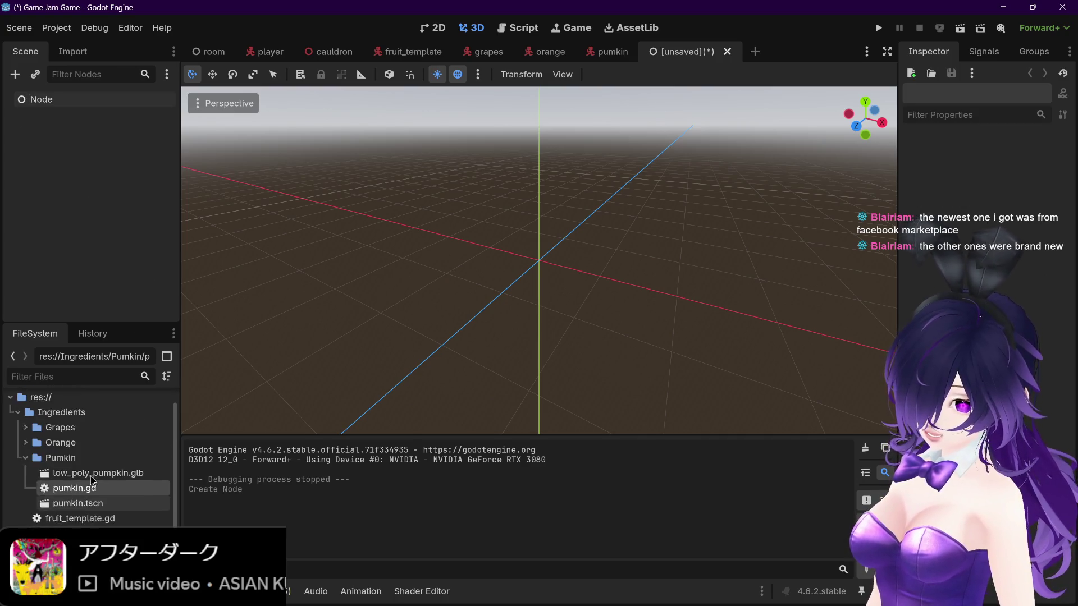
pyautogui.click(25, 477)
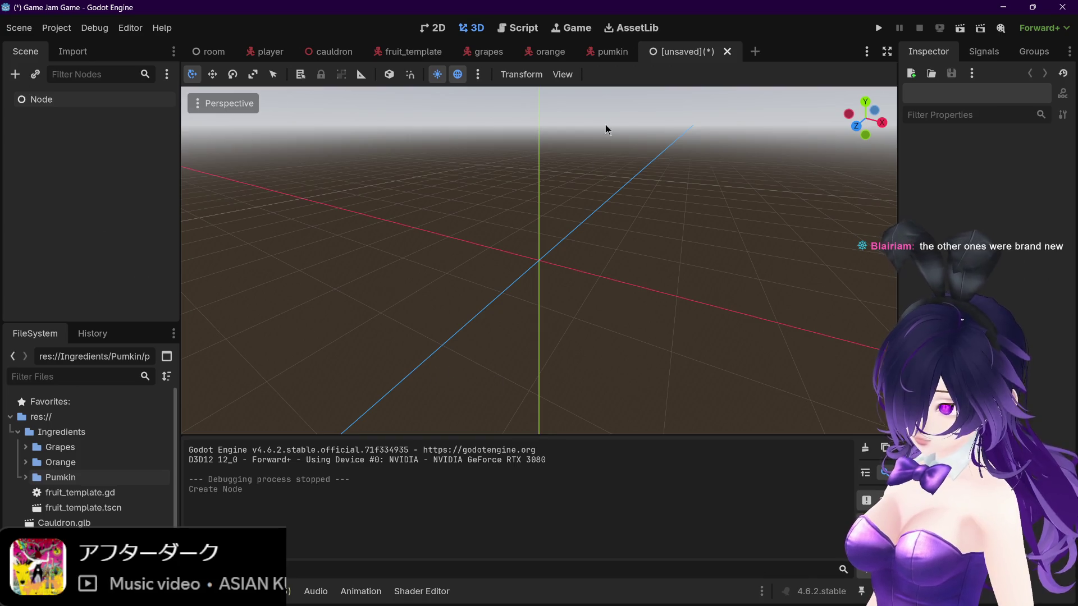
pyautogui.click(209, 51)
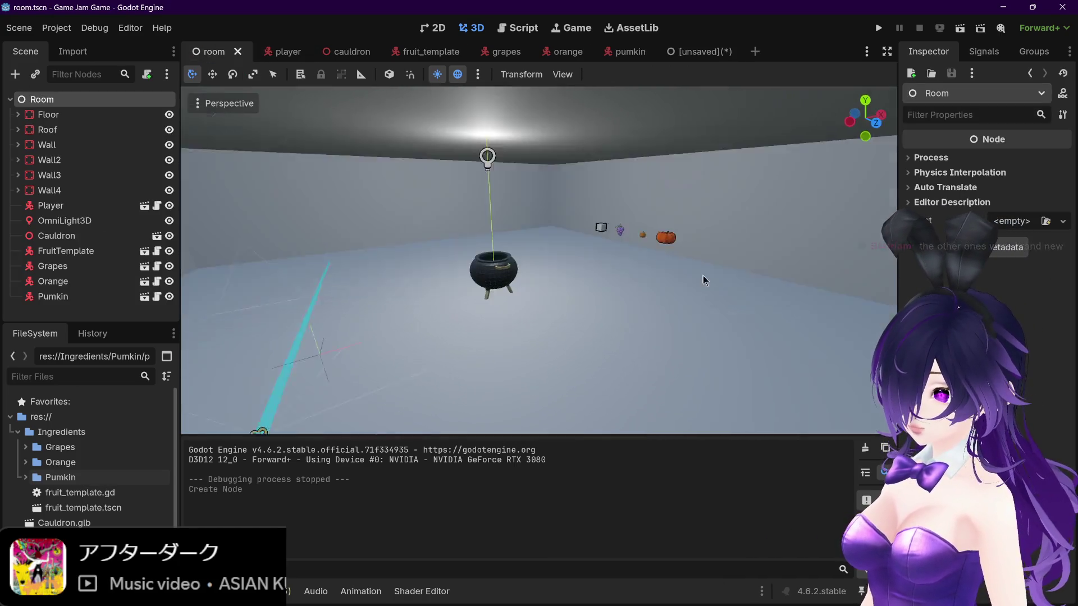
# Step: Playtest the game, stop it with F8 and save, which brings up Save Scene As for node.tscn
pyautogui.click(879, 27)
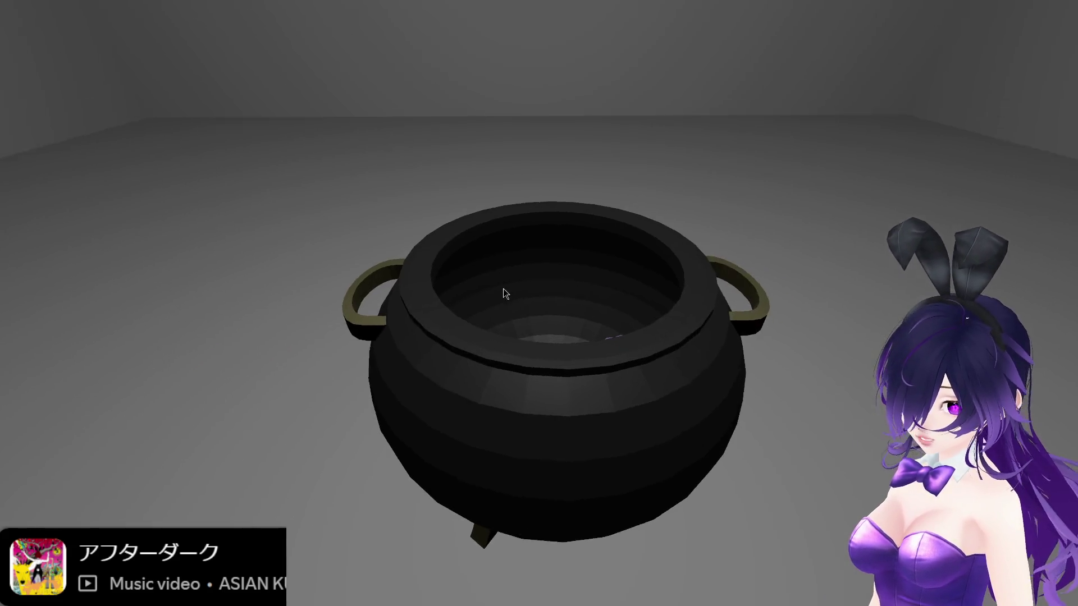
pyautogui.press('F8')
pyautogui.hotkey('ctrl', 's')
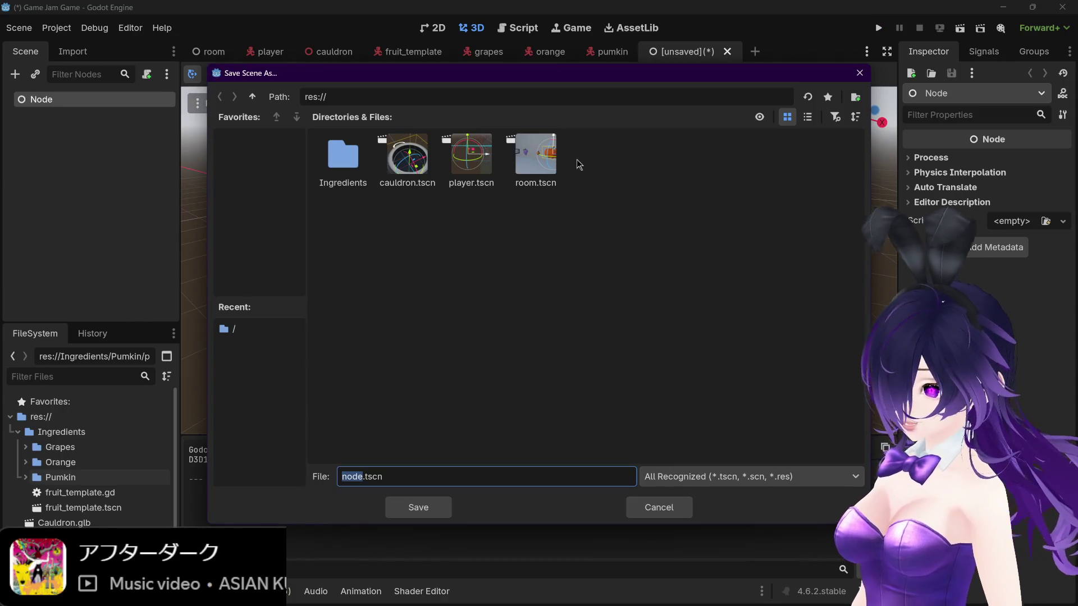
# Step: Cancel the Save Scene As dialog, keeping the Node-rooted scene unsaved
pyautogui.click(679, 507)
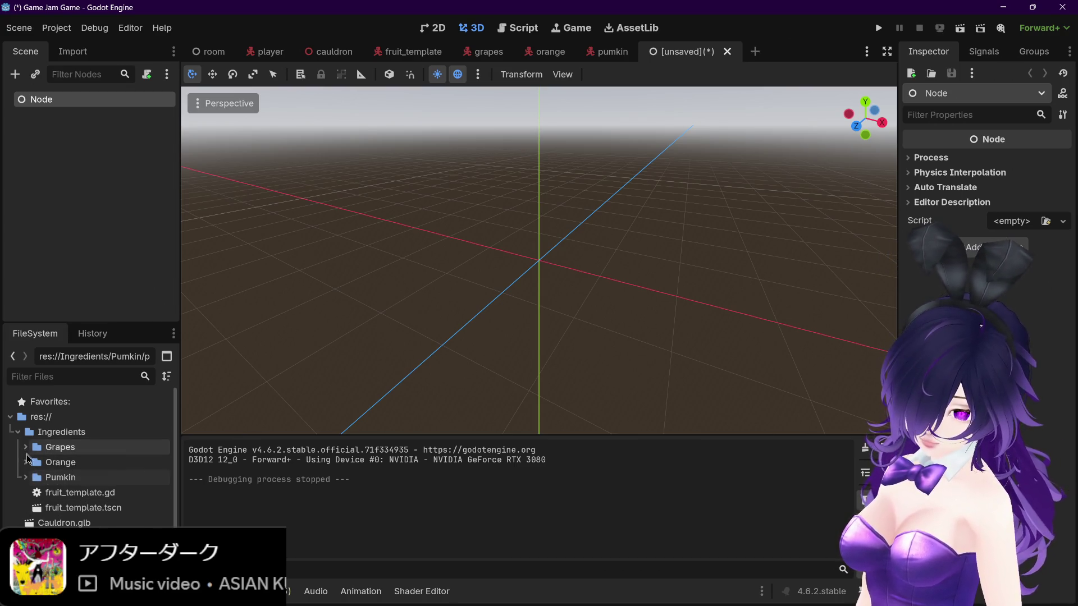
# Step: Select the root Node and drag scholars_room_interior.glb from the FileSystem onto it
pyautogui.scroll(-1, 28, 474)
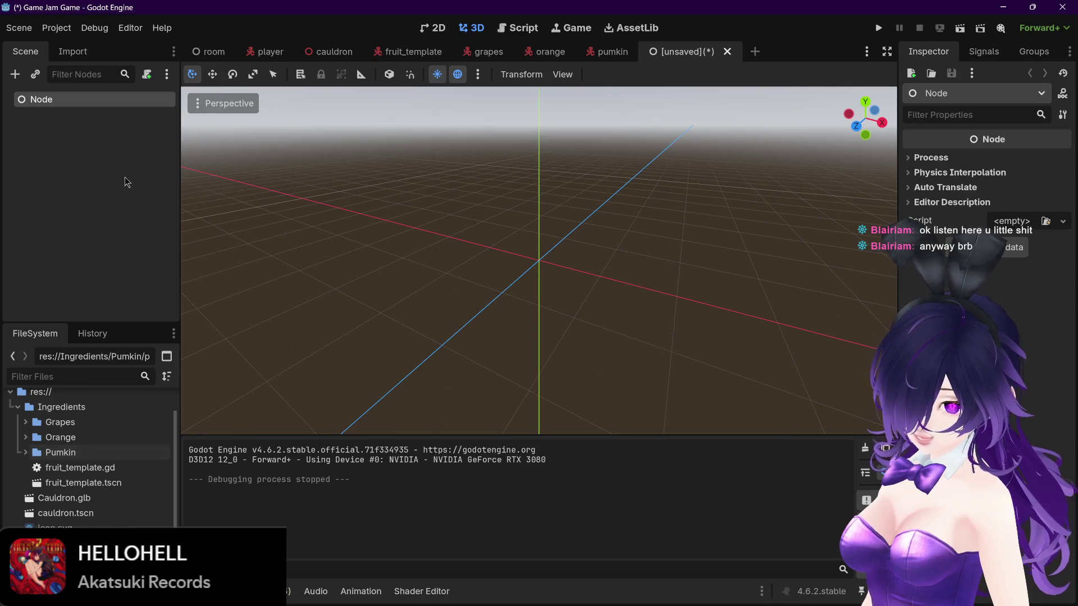
pyautogui.click(124, 177)
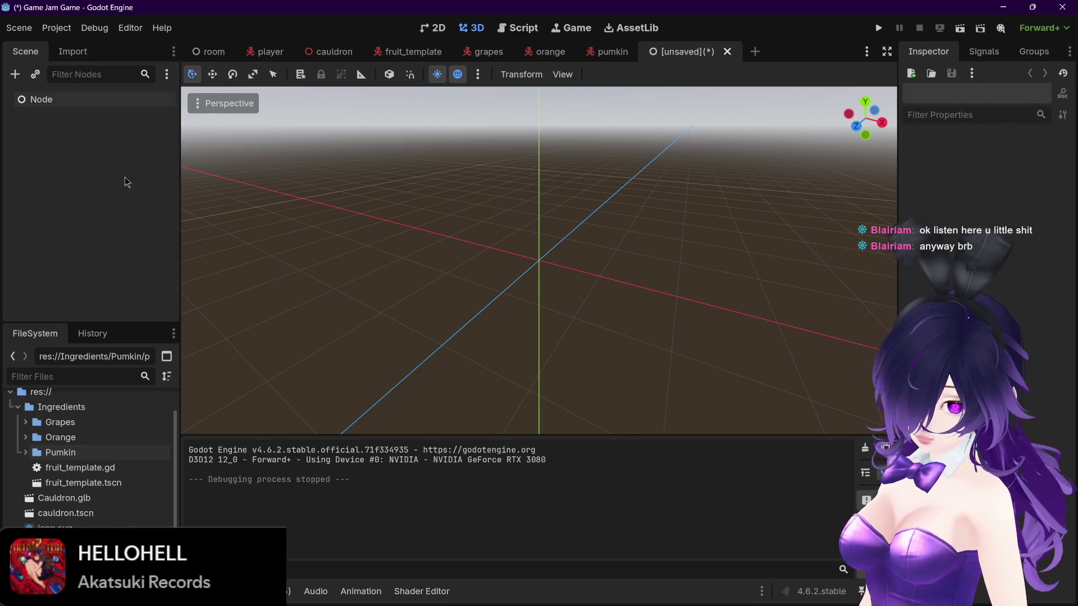
pyautogui.click(112, 99)
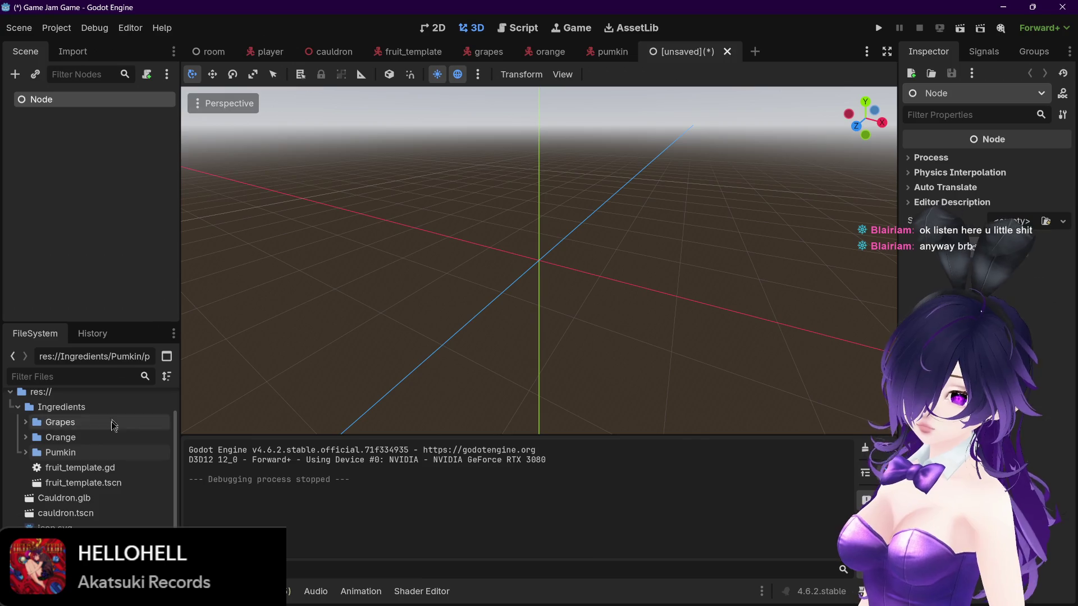
pyautogui.moveTo(67, 561)
pyautogui.mouseDown()
pyautogui.moveTo(141, 539)
pyautogui.moveTo(242, 449)
pyautogui.moveTo(168, 127)
pyautogui.moveTo(58, 99)
pyautogui.moveTo(64, 142)
pyautogui.mouseUp()
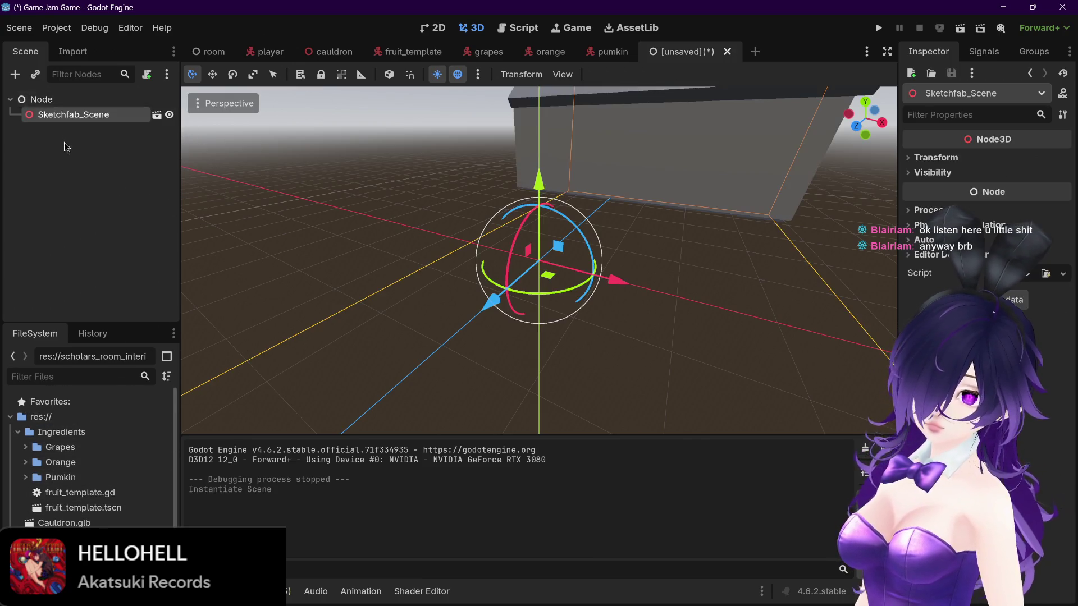
# Step: Orbit and zoom until the scholar's room model fills the viewport
pyautogui.scroll(-4, 406, 217)
pyautogui.moveTo(591, 229); pyautogui.dragTo(483, 236)
pyautogui.scroll(-3, 534, 237)
pyautogui.scroll(3, 482, 236)
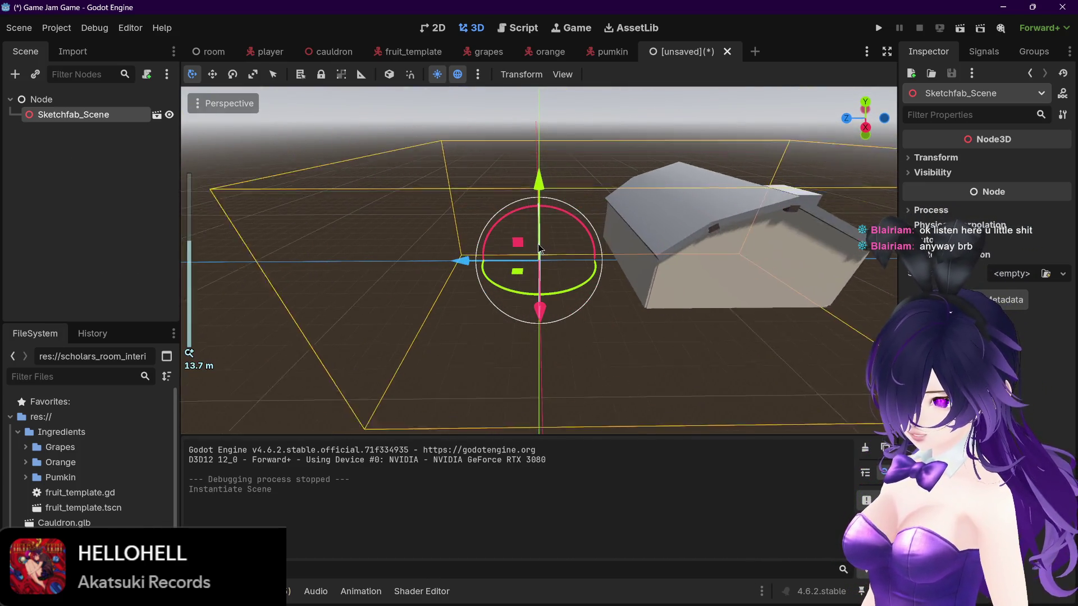
pyautogui.scroll(-3, 517, 241)
pyautogui.scroll(2, 542, 250)
pyautogui.scroll(-1, 685, 234)
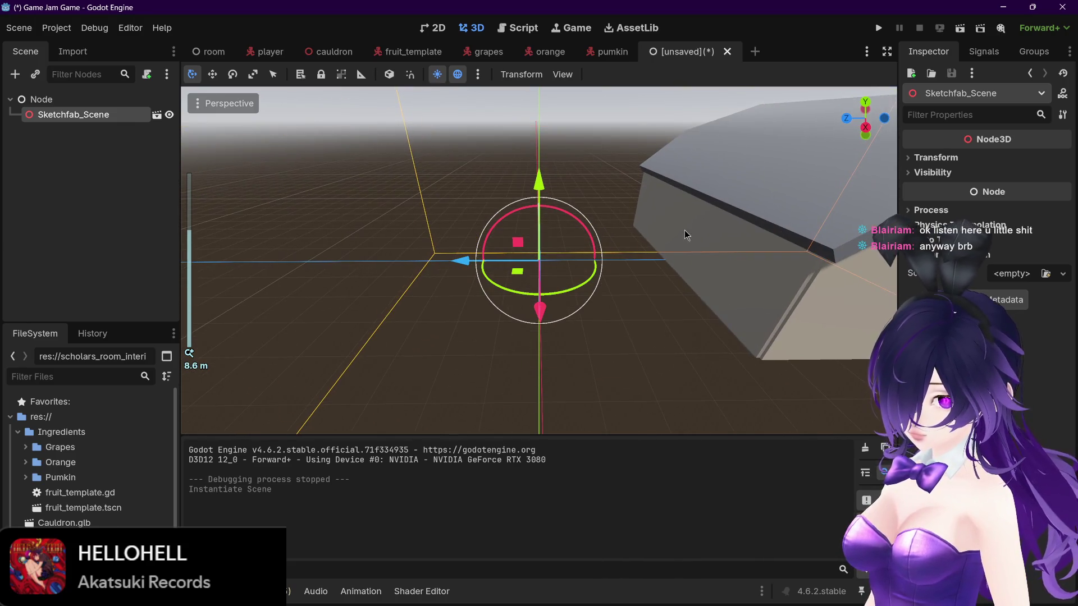
pyautogui.moveTo(700, 234); pyautogui.dragTo(489, 236)
pyautogui.scroll(2, 489, 236)
pyautogui.scroll(-5, 490, 232)
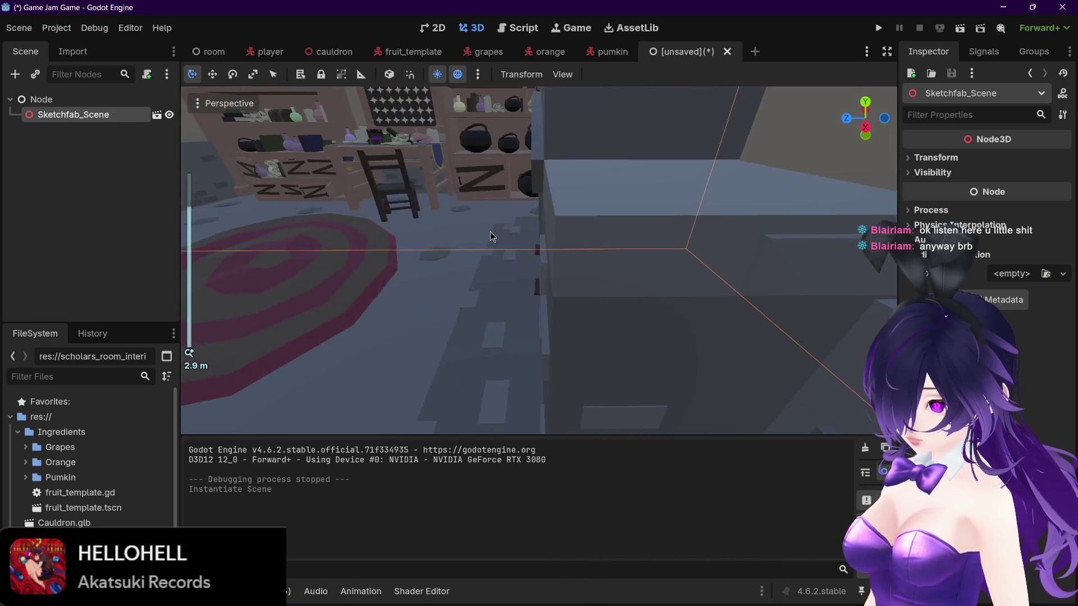
# Step: Center the view on the fireplace and chair, and open the Sketchfab_Scene node's context menu
pyautogui.moveTo(608, 274); pyautogui.dragTo(375, 271)
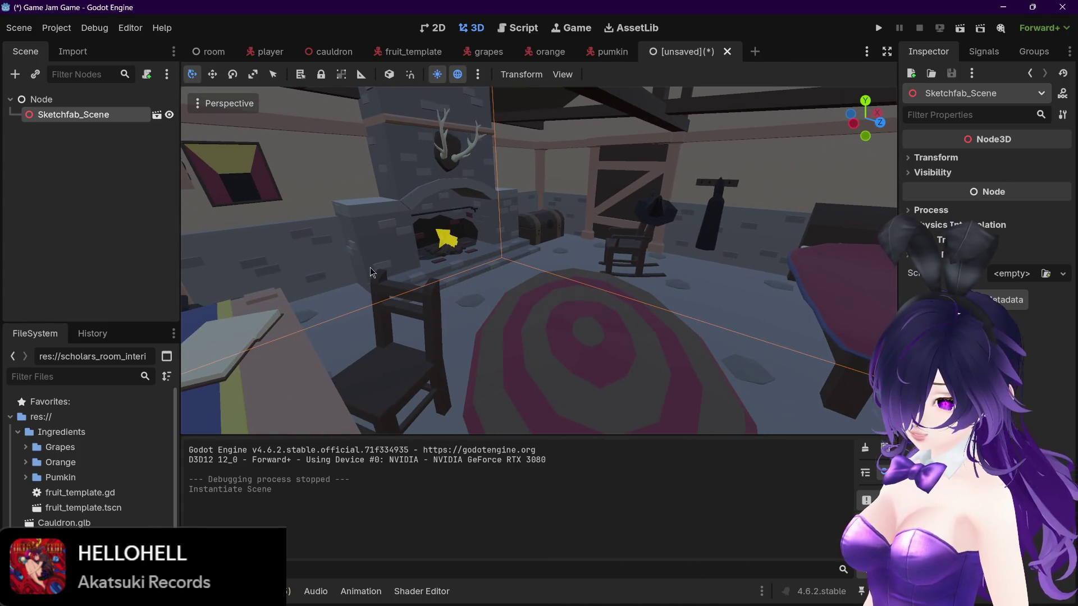
pyautogui.click(694, 600)
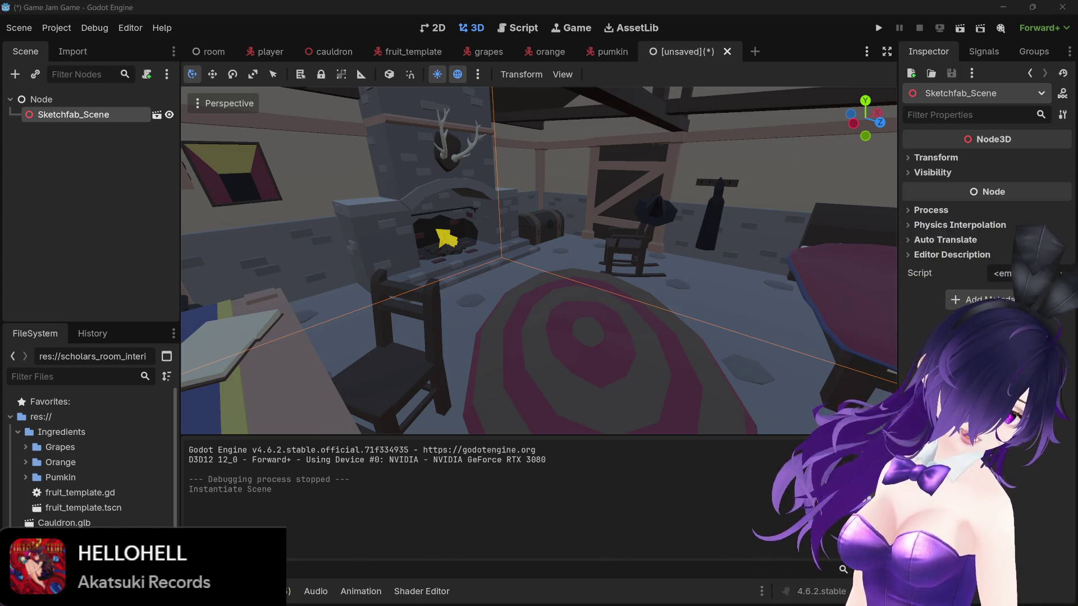
pyautogui.click(459, 225)
pyautogui.moveTo(539, 224)
pyautogui.mouseDown()
pyautogui.moveTo(459, 225)
pyautogui.moveTo(613, 221)
pyautogui.moveTo(612, 237)
pyautogui.moveTo(778, 244)
pyautogui.moveTo(690, 251)
pyautogui.moveTo(686, 240)
pyautogui.mouseUp()
pyautogui.scroll(-5, 524, 225)
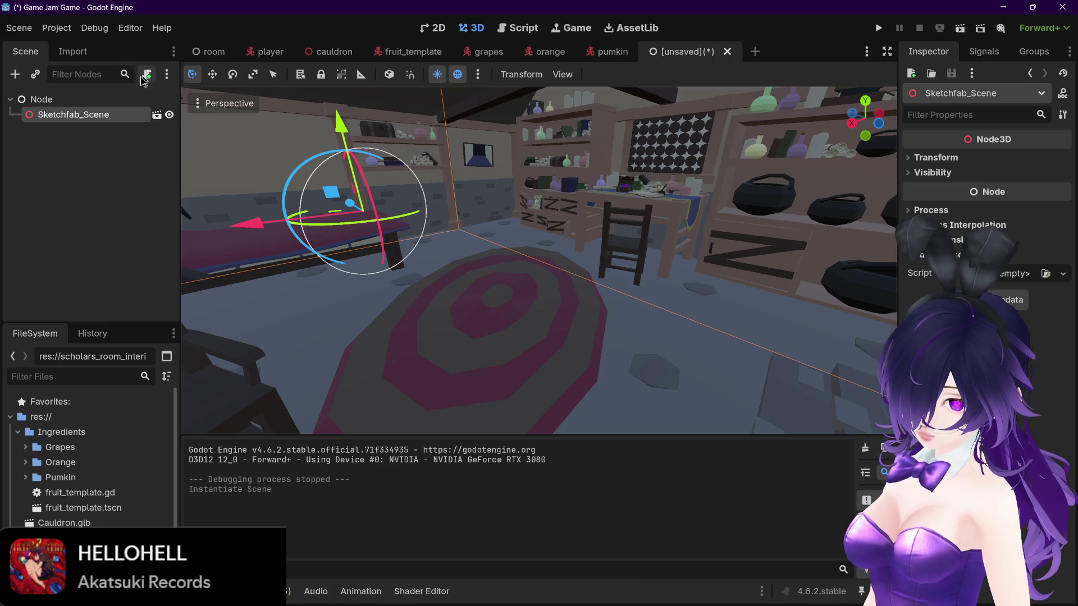
pyautogui.rightClick(60, 119)
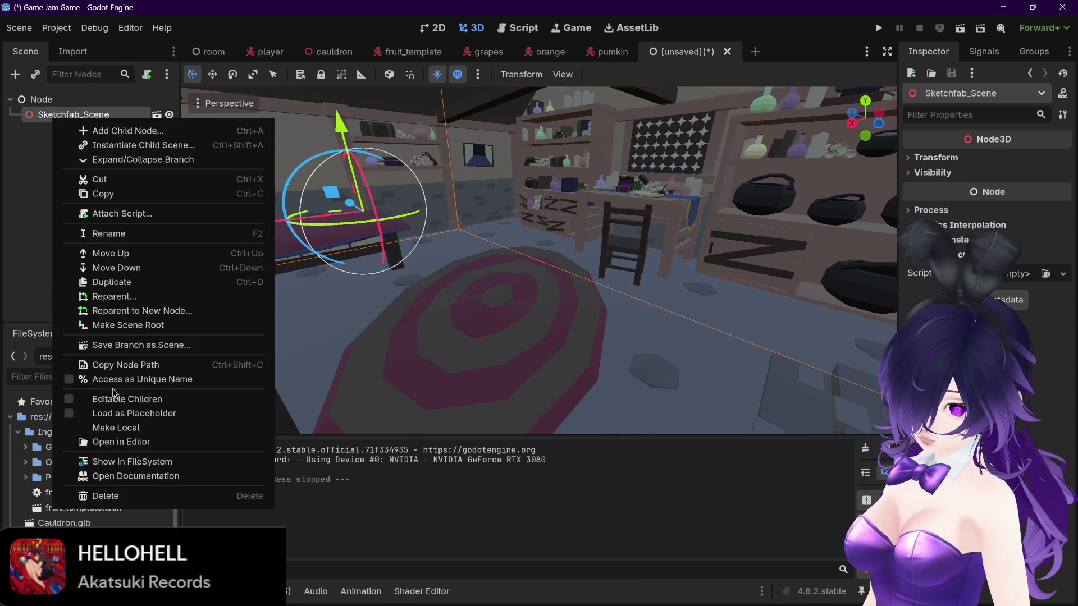
# Step: Enable Editable Children on Sketchfab_Scene and browse its child meshes
pyautogui.click(115, 399)
pyautogui.scroll(-9, 80, 132)
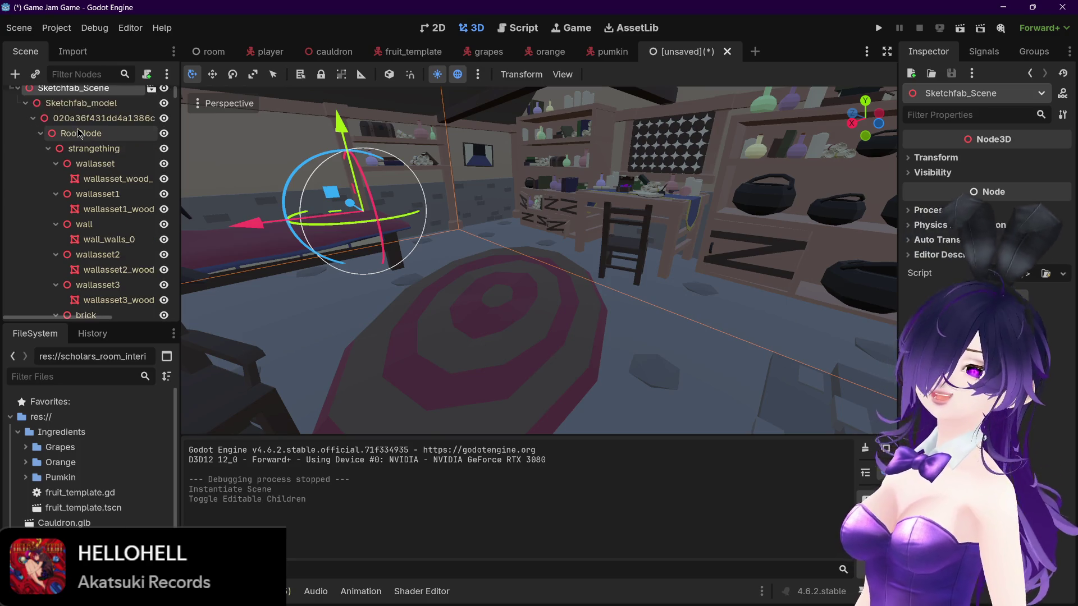
pyautogui.scroll(-10, 110, 279)
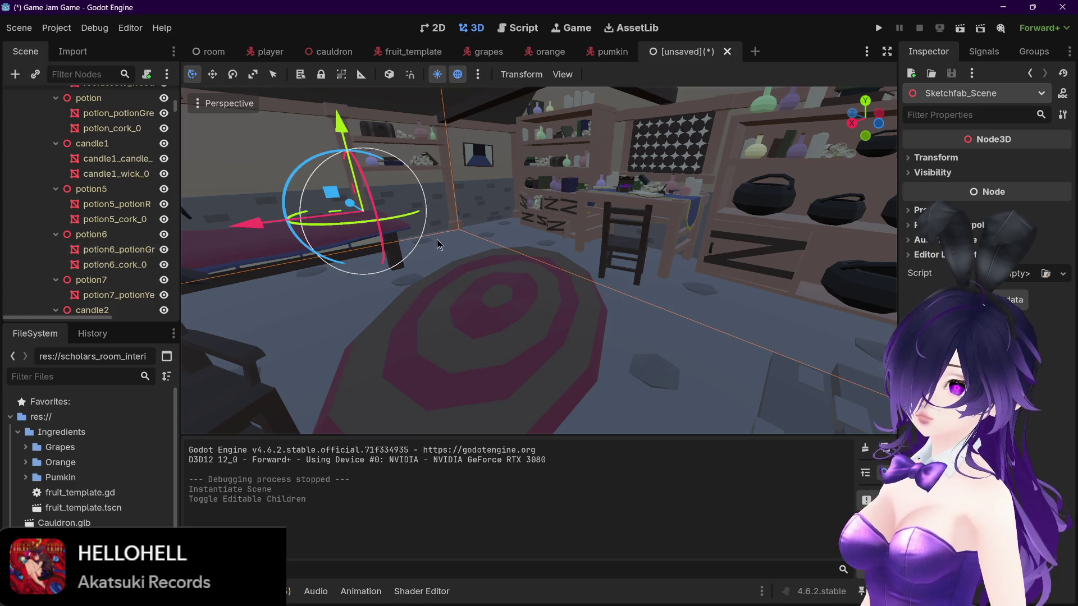
pyautogui.scroll(-5, 514, 235)
pyautogui.scroll(10, 112, 245)
pyautogui.scroll(10, 112, 245)
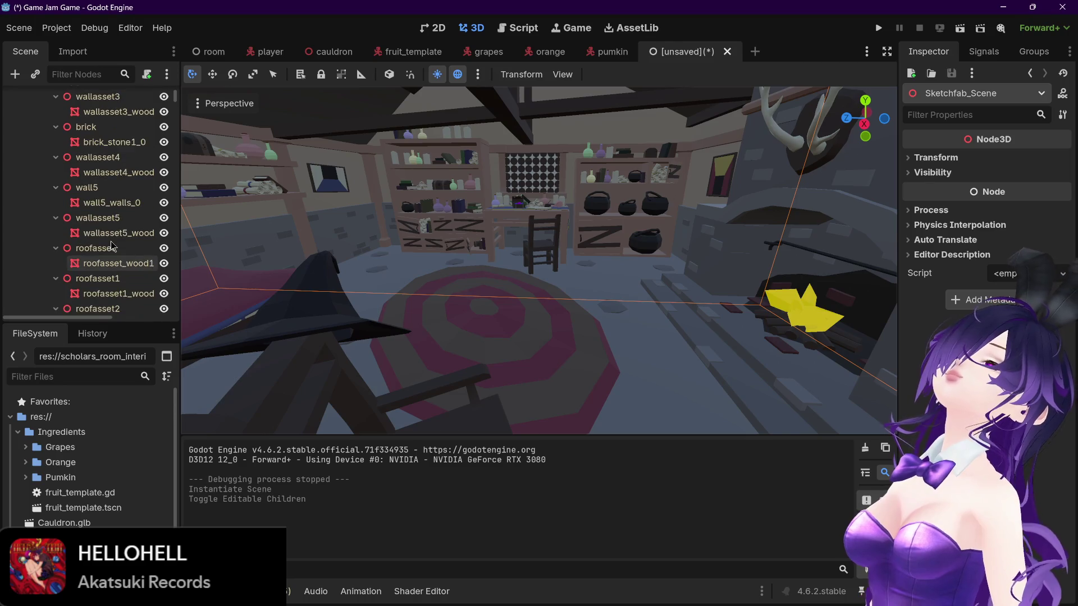
# Step: Select and frame the wallasset_wood_0 wall mesh and open the Mesh menu for collision shapes
pyautogui.click(110, 205)
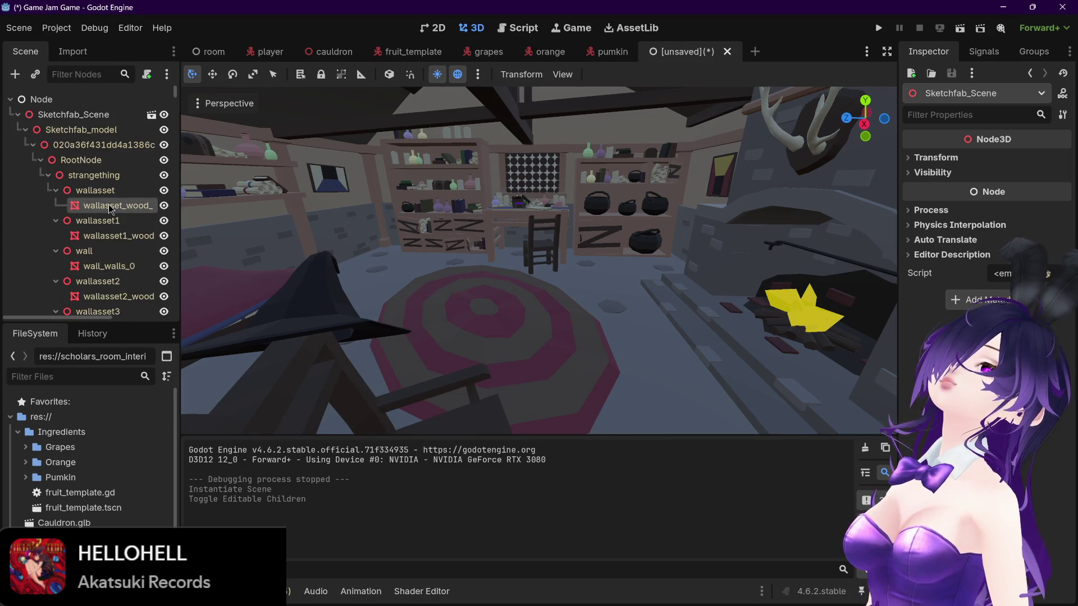
pyautogui.press('f')
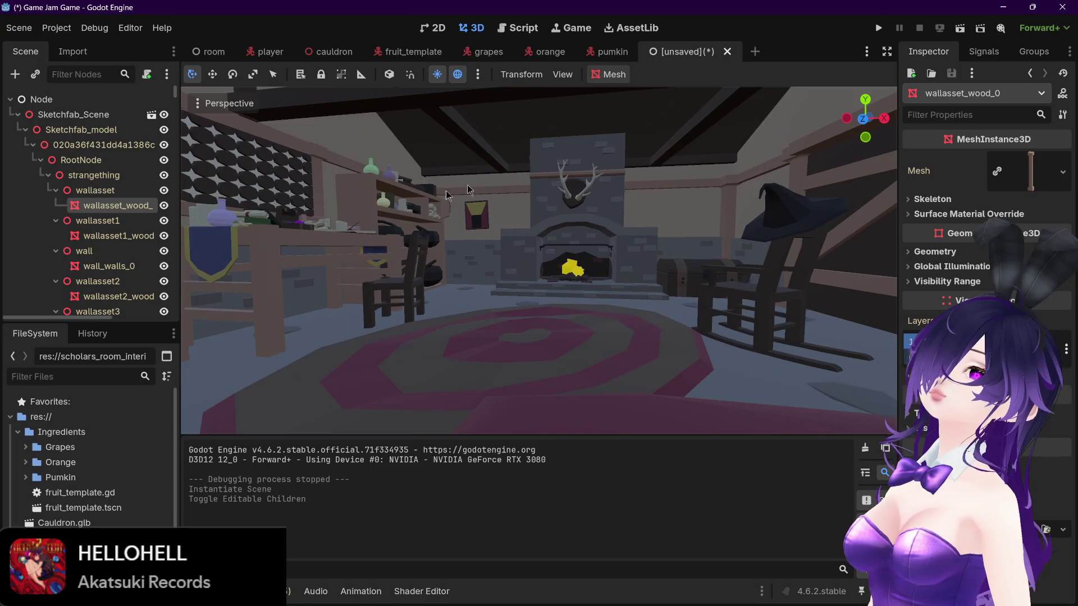
pyautogui.click(625, 75)
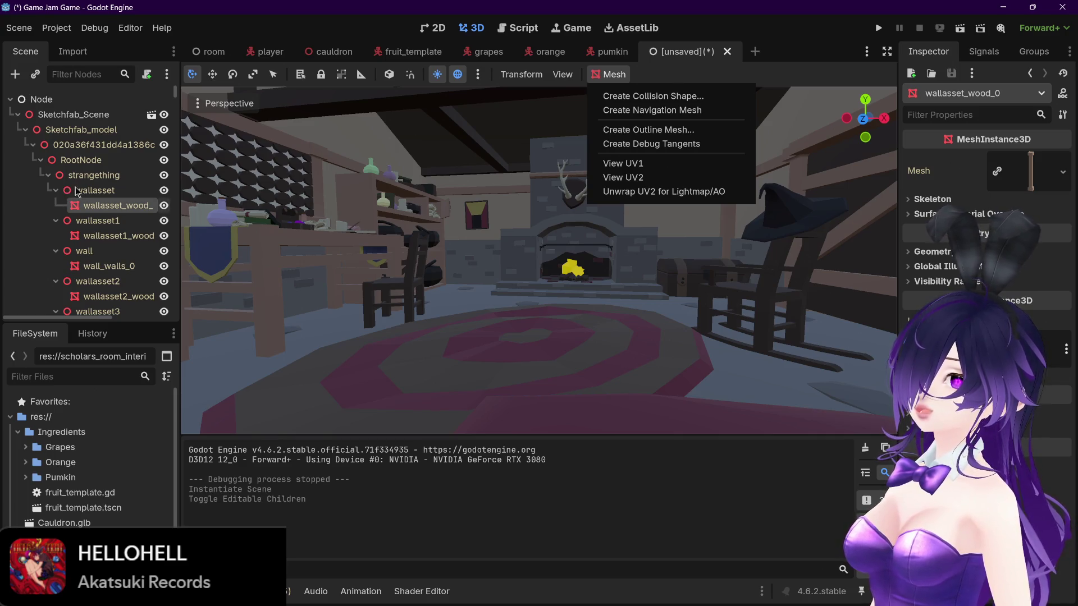
pyautogui.scroll(-10, 93, 250)
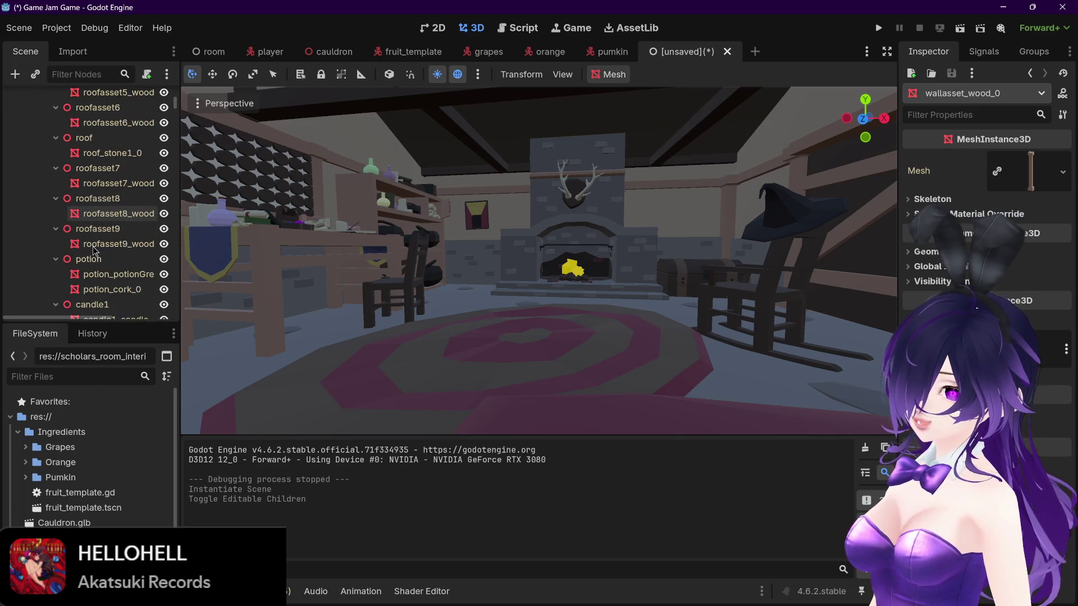
pyautogui.scroll(-10, 93, 250)
pyautogui.scroll(-5, 94, 251)
pyautogui.moveTo(507, 233)
pyautogui.mouseDown()
pyautogui.moveTo(465, 225)
pyautogui.moveTo(432, 251)
pyautogui.mouseUp()
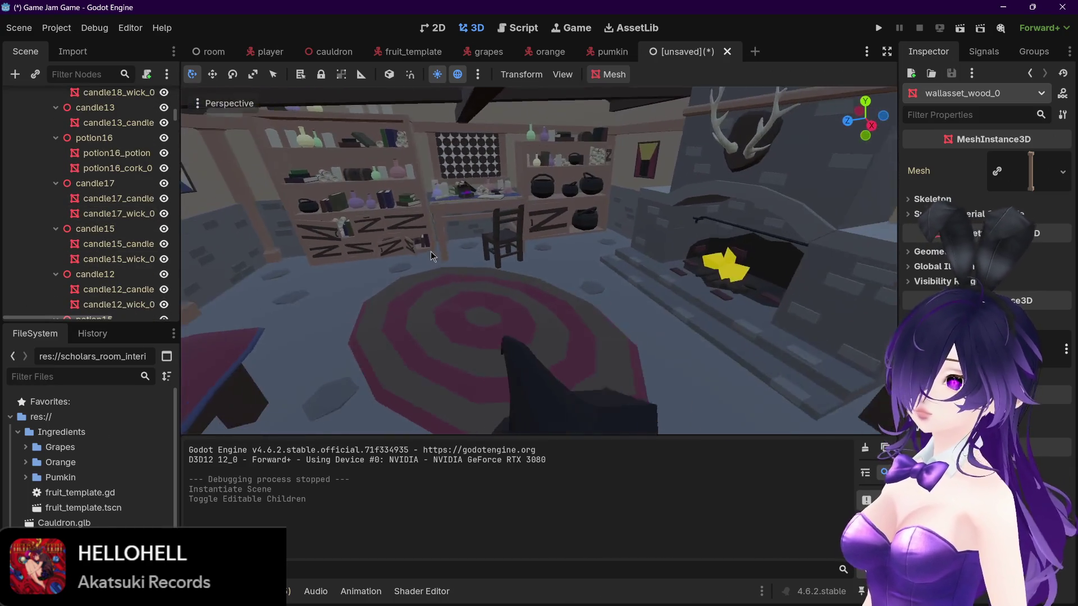
pyautogui.scroll(4, 430, 251)
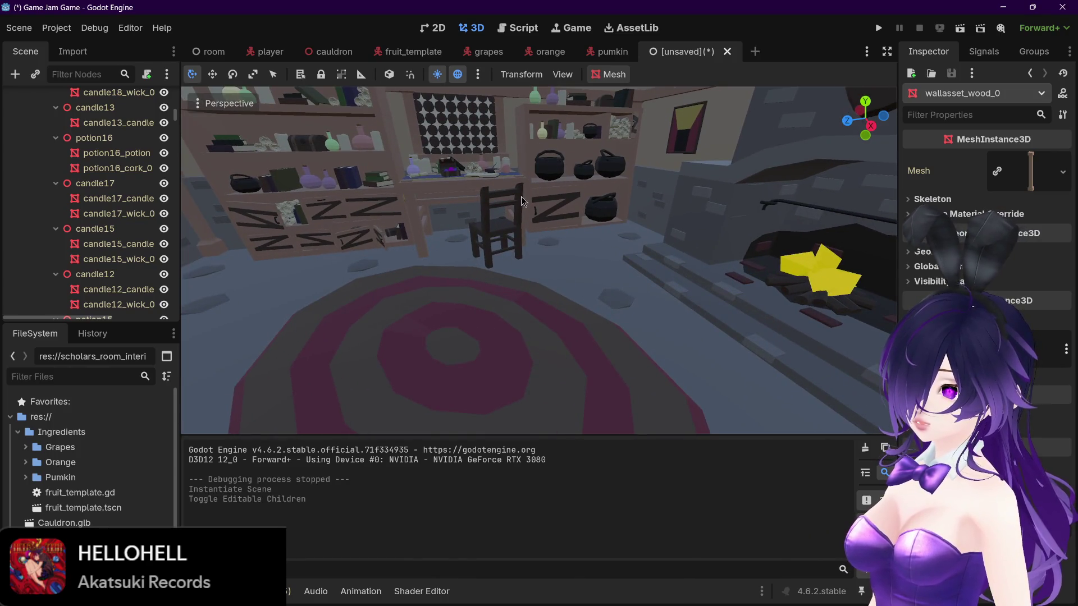
# Step: Select the pCube15_wood_0 shelf mesh and orbit the view toward the fireplace
pyautogui.click(528, 185)
pyautogui.moveTo(528, 185); pyautogui.dragTo(724, 209)
pyautogui.scroll(-3, 648, 204)
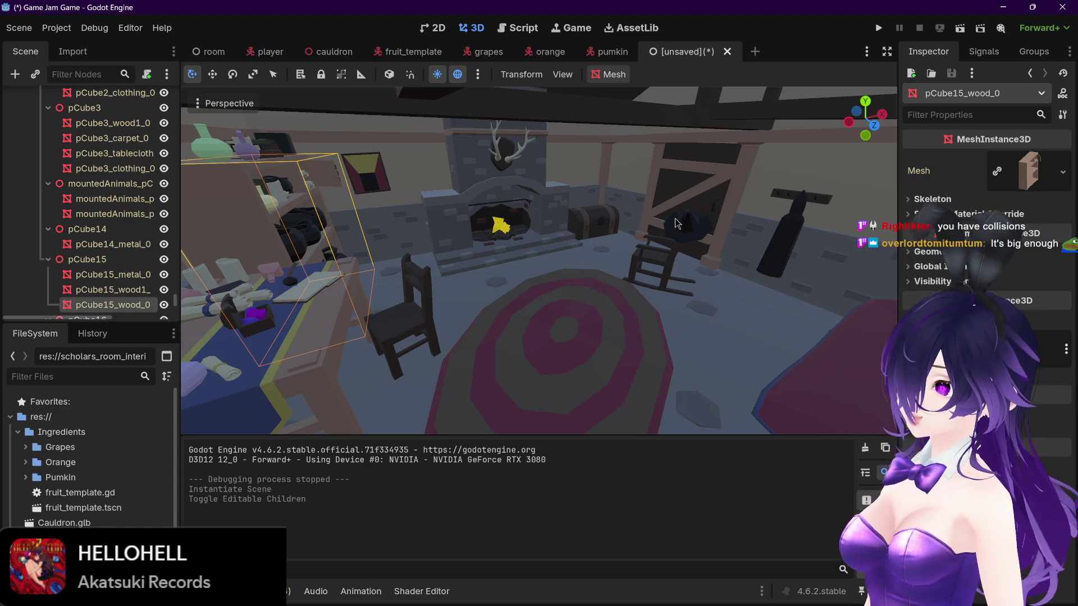
pyautogui.scroll(-5, 677, 223)
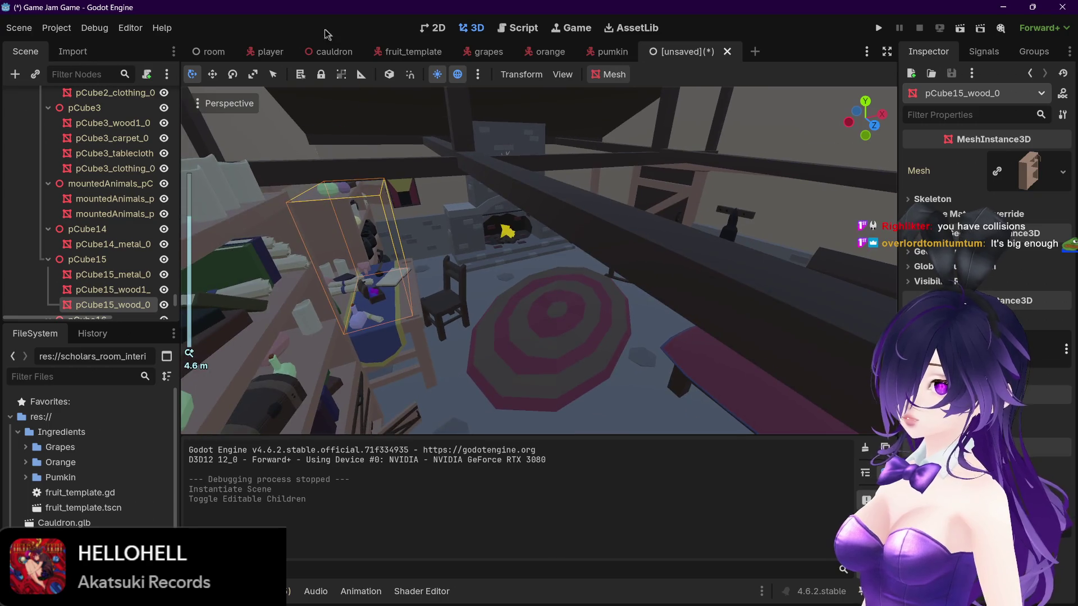
pyautogui.scroll(-10, 97, 173)
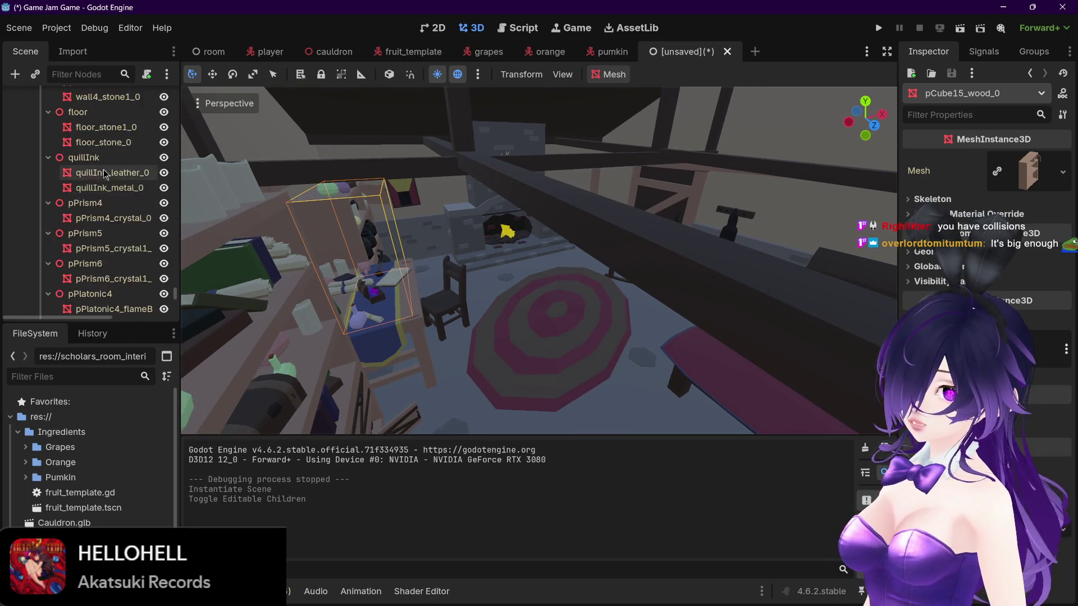
pyautogui.scroll(5, 96, 173)
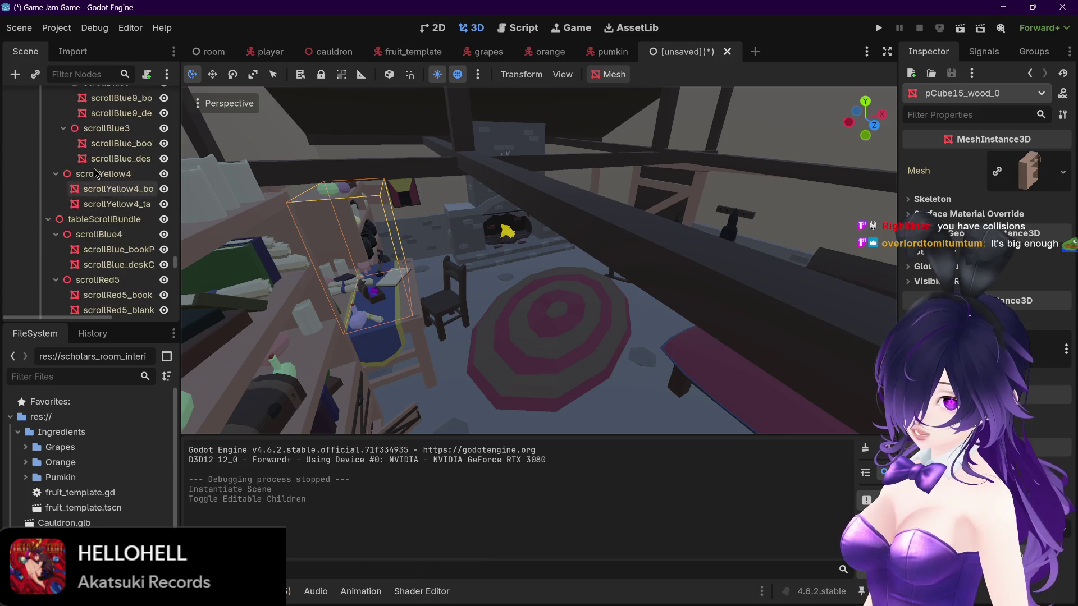
pyautogui.scroll(10, 92, 172)
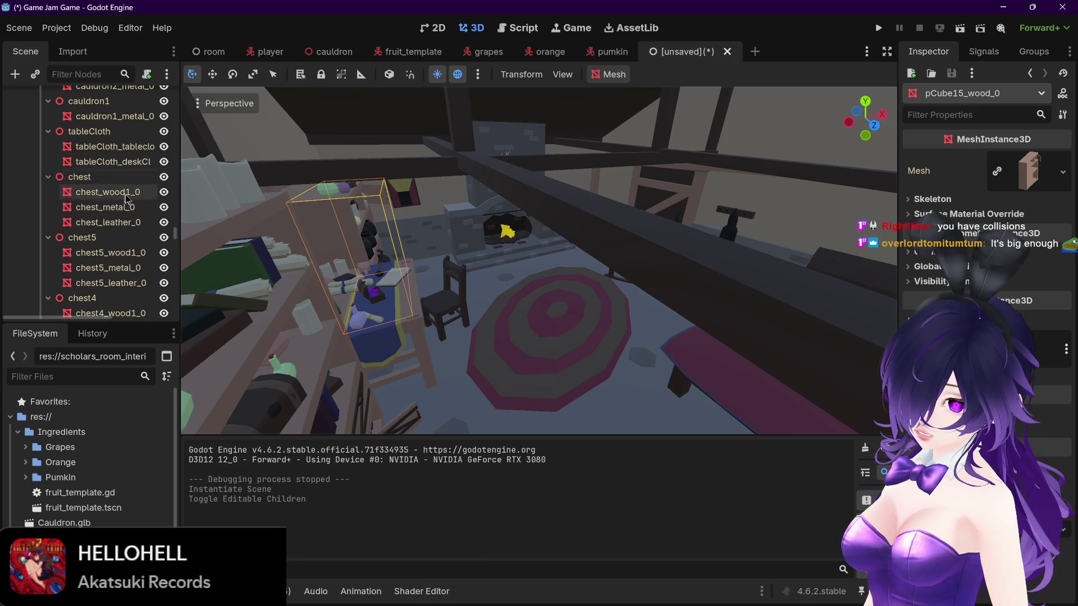
pyautogui.moveTo(178, 237); pyautogui.dragTo(177, 93)
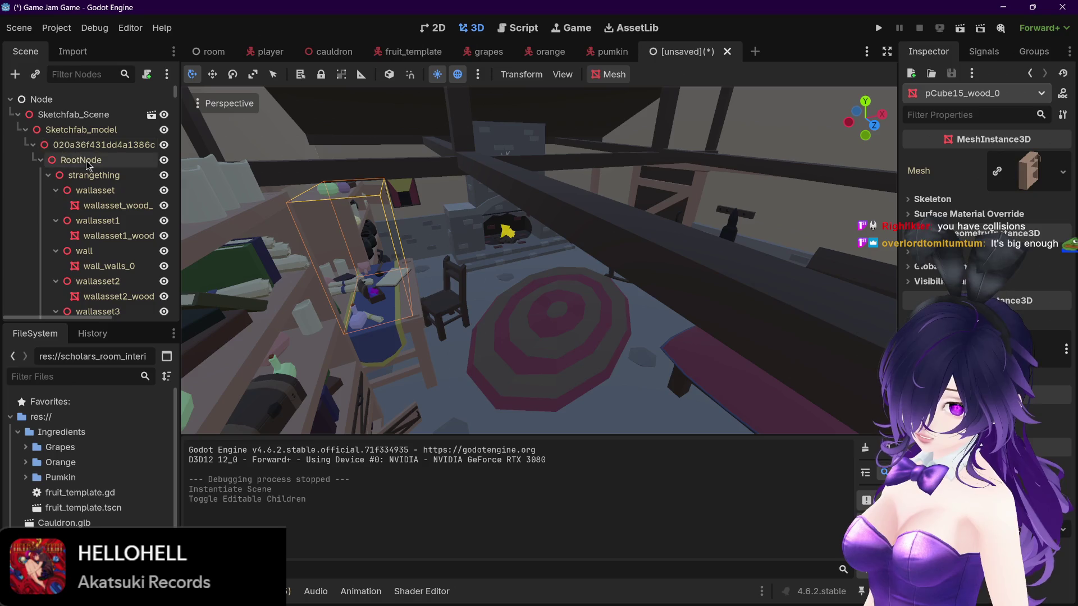
# Step: Collapse Sketchfab_Scene and instance pumkin.tscn as a child of the root Node
pyautogui.click(18, 114)
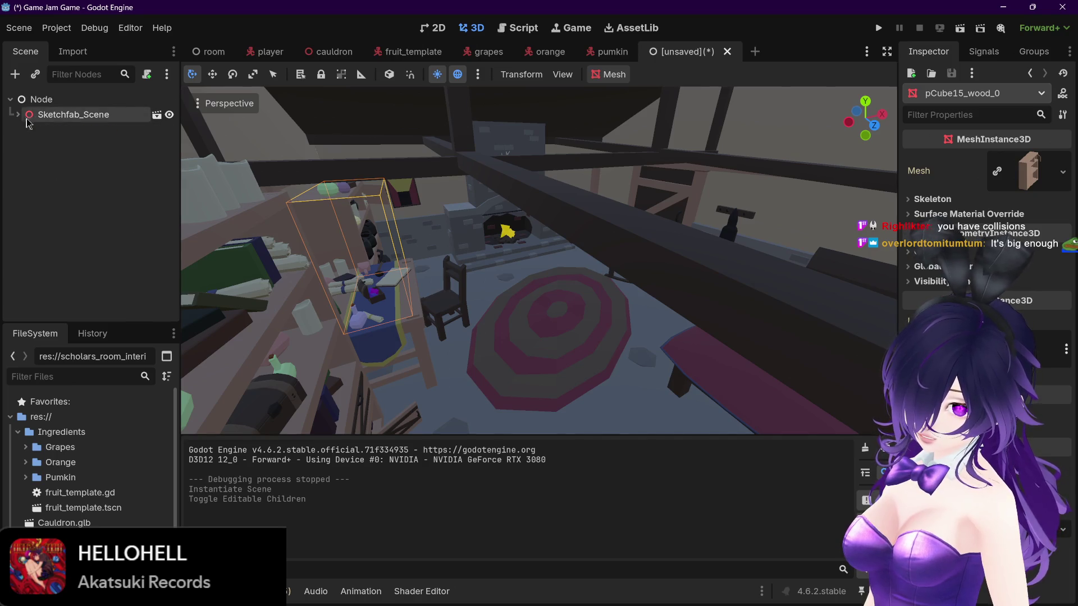
pyautogui.click(73, 104)
pyautogui.rightClick(83, 100)
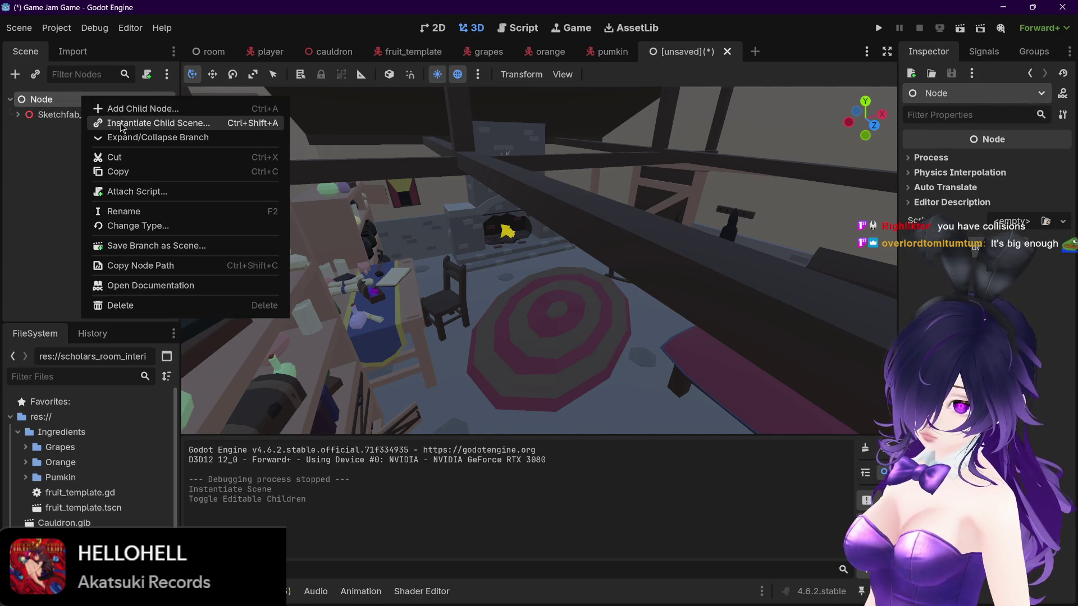
pyautogui.click(121, 120)
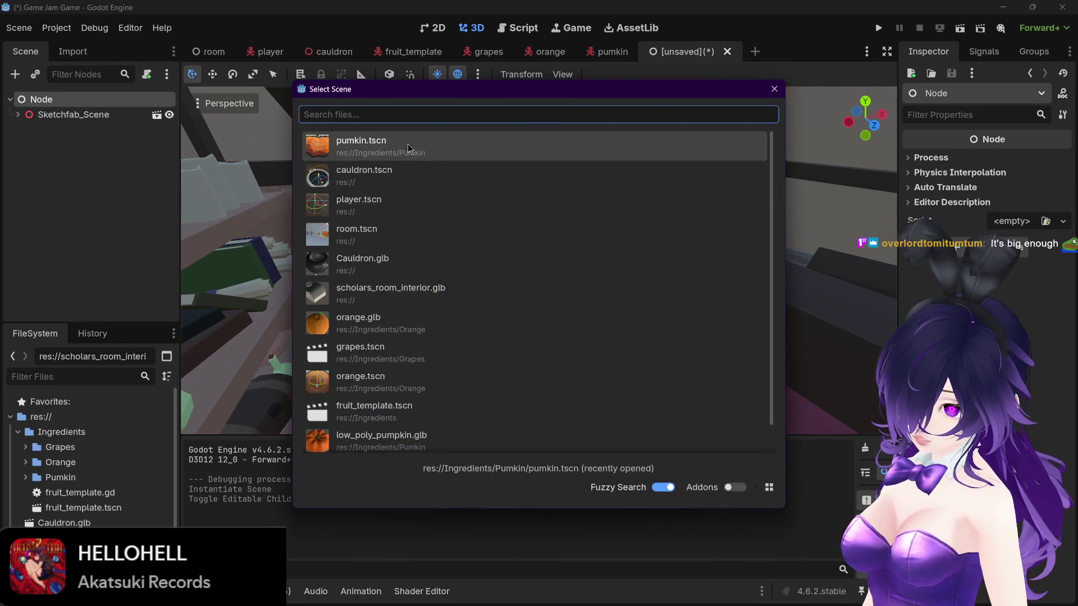
pyautogui.doubleClick(408, 144)
# Step: Frame the Pumkin, shift it along one axis, raise it, then slide it sideways along X
pyautogui.press('f')
pyautogui.moveTo(780, 305); pyautogui.dragTo(606, 279)
pyautogui.scroll(8, 605, 279)
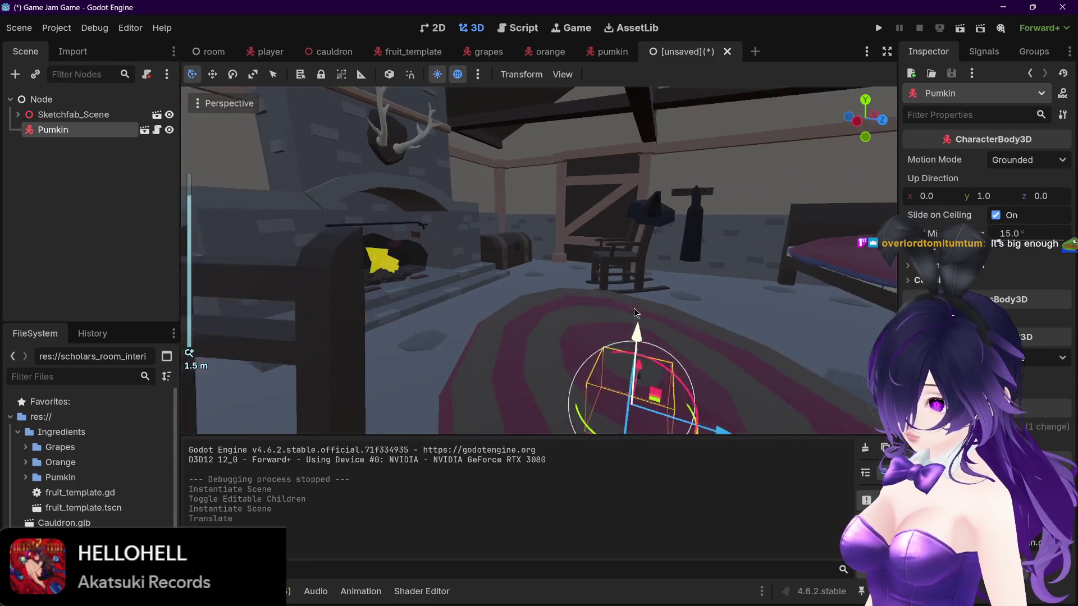
pyautogui.moveTo(474, 238); pyautogui.dragTo(458, 196)
pyautogui.scroll(-3, 683, 161)
pyautogui.moveTo(648, 206); pyautogui.dragTo(676, 226)
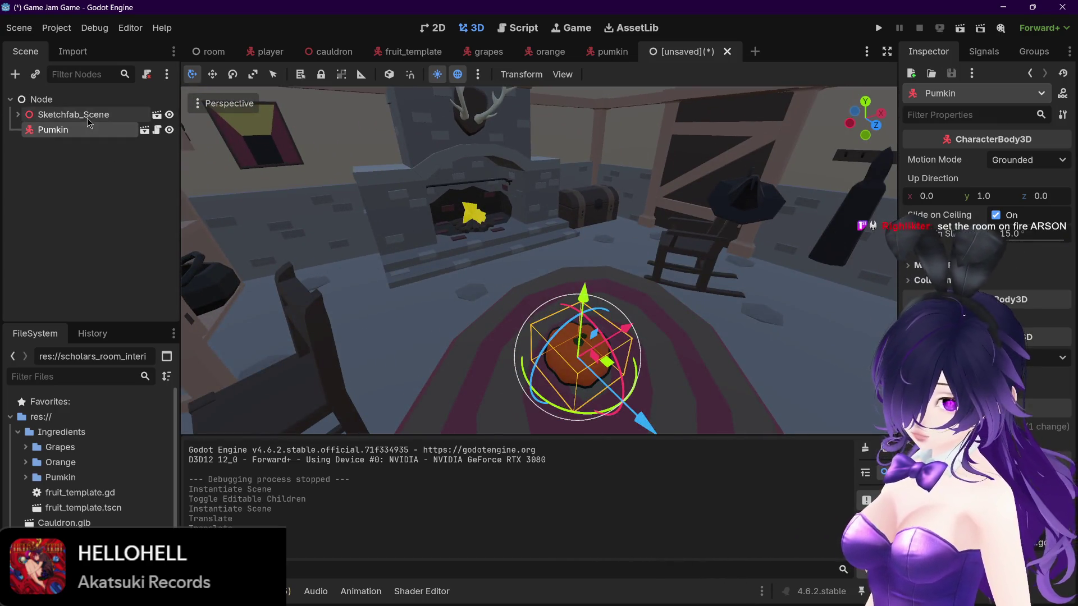
pyautogui.moveTo(556, 251)
pyautogui.mouseDown()
pyautogui.moveTo(668, 395)
pyautogui.moveTo(570, 281)
pyautogui.mouseUp()
pyautogui.scroll(3, 567, 278)
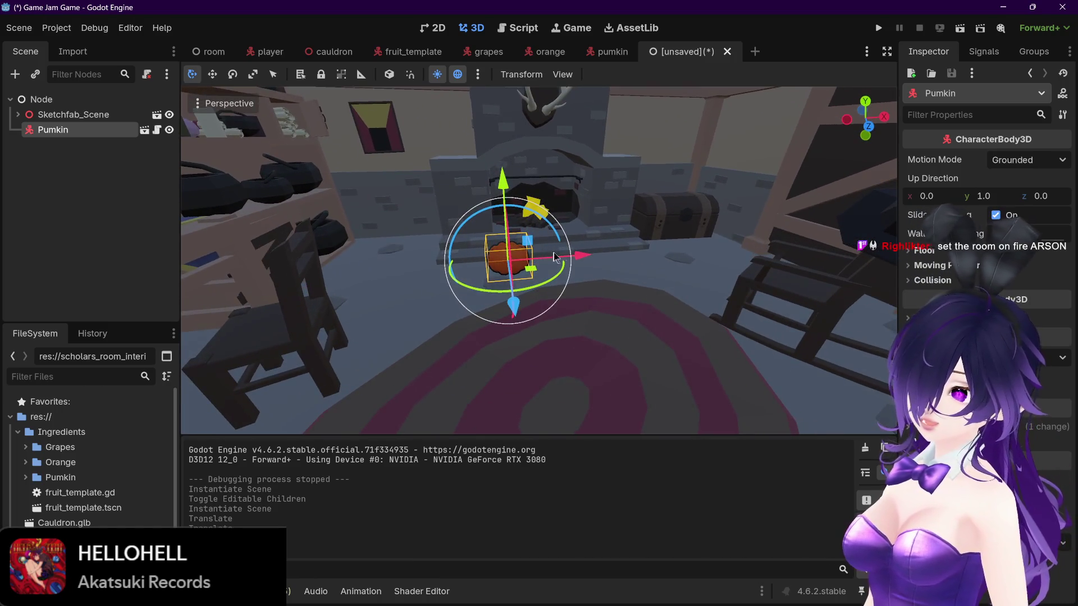
pyautogui.moveTo(558, 242); pyautogui.dragTo(645, 252)
# Step: Lift the Pumkin onto the chest, then slide it back down to the floor beside it
pyautogui.scroll(3, 635, 284)
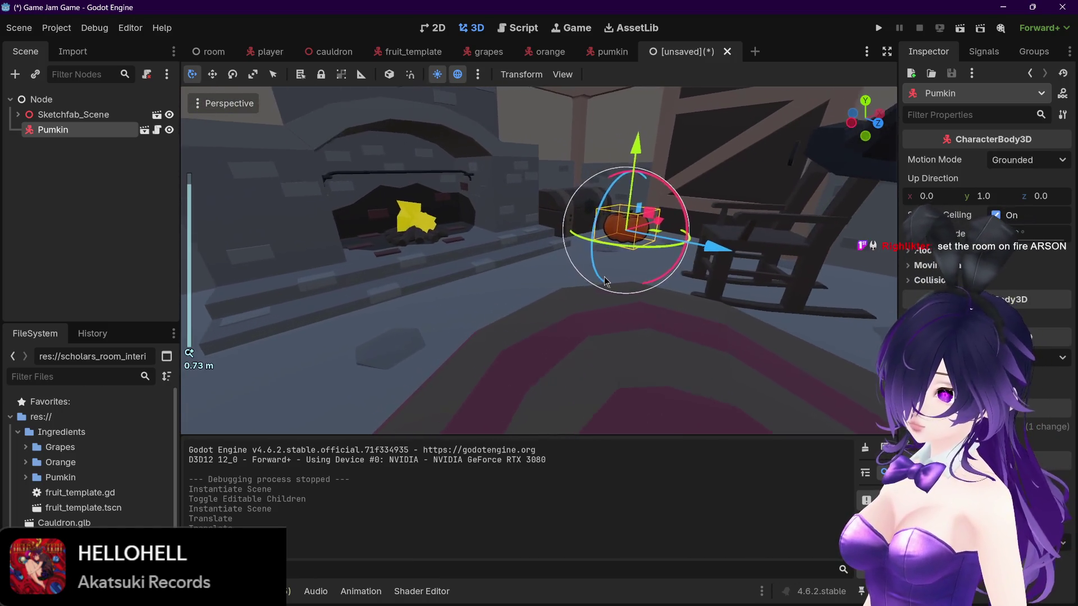
pyautogui.scroll(-5, 617, 261)
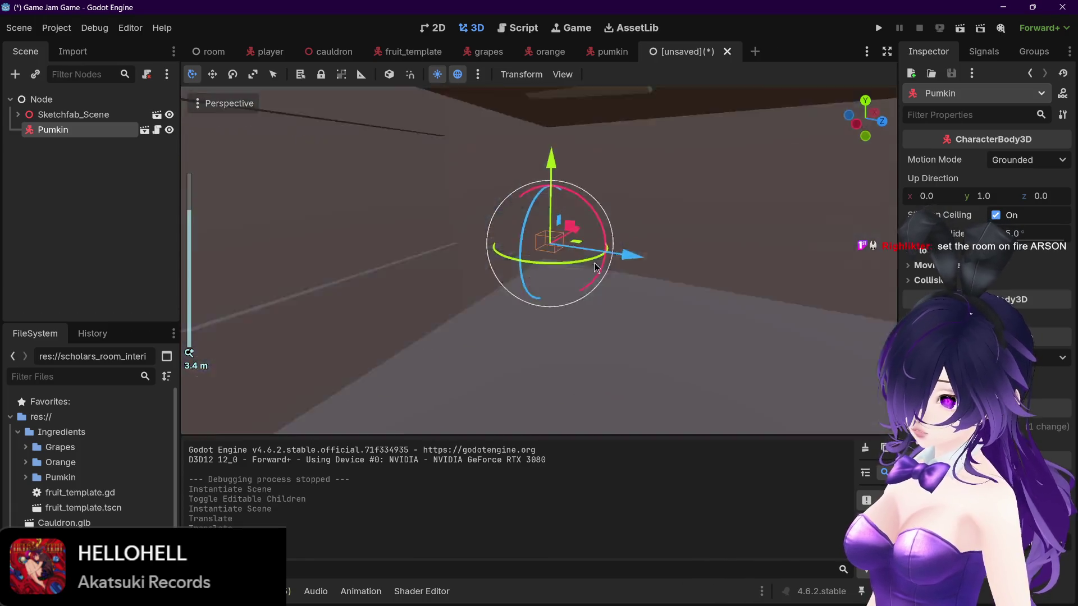
pyautogui.scroll(3, 427, 264)
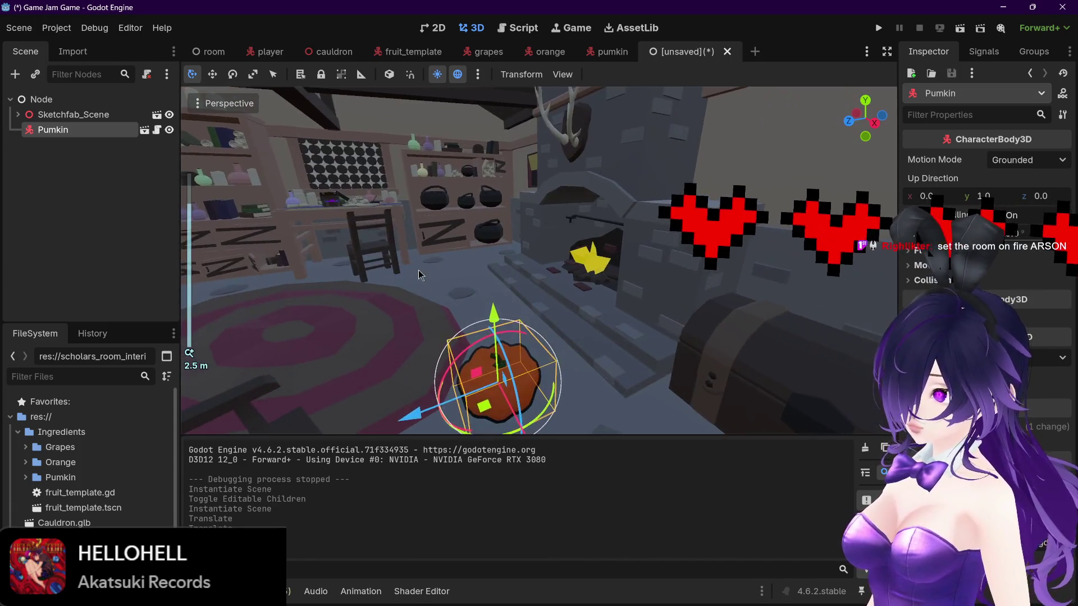
pyautogui.scroll(2, 419, 271)
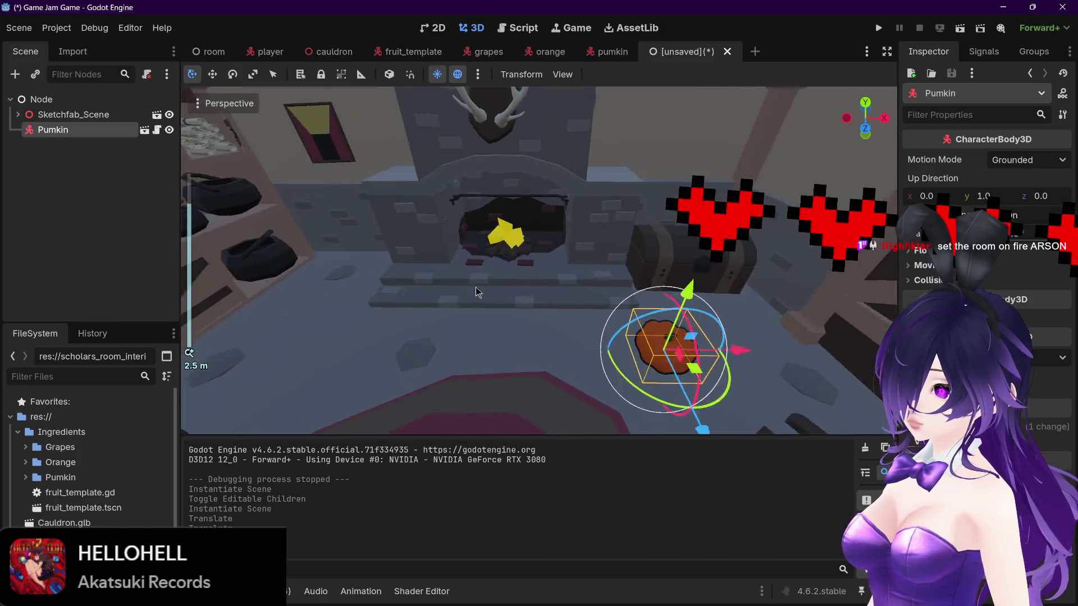
pyautogui.moveTo(410, 258)
pyautogui.mouseDown()
pyautogui.moveTo(456, 252)
pyautogui.moveTo(439, 251)
pyautogui.mouseUp()
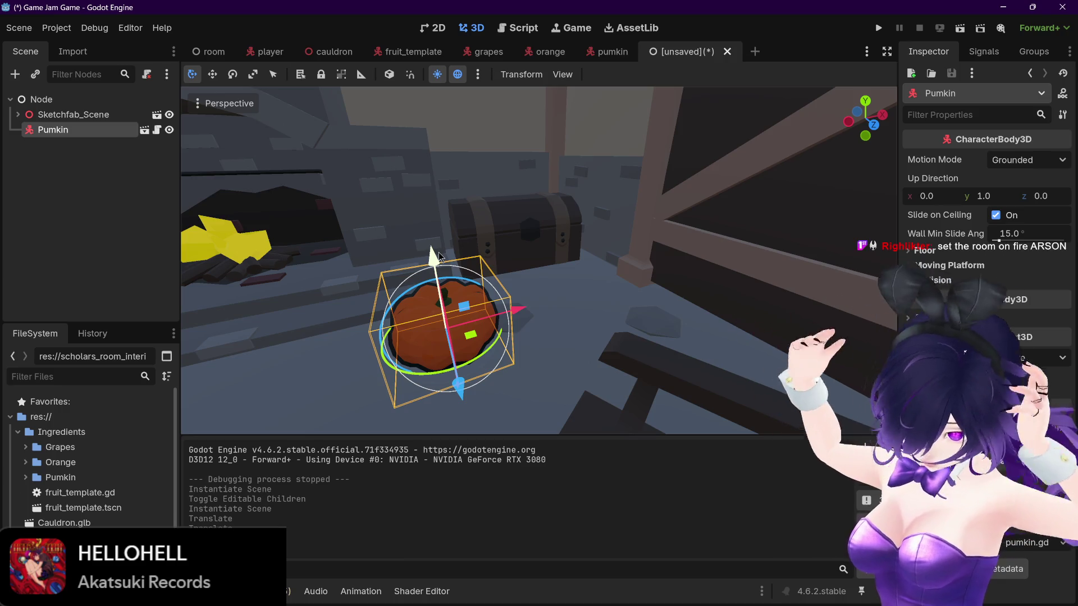
pyautogui.moveTo(439, 256)
pyautogui.mouseDown()
pyautogui.moveTo(302, 260)
pyautogui.moveTo(398, 284)
pyautogui.moveTo(458, 326)
pyautogui.moveTo(437, 336)
pyautogui.moveTo(510, 344)
pyautogui.moveTo(585, 260)
pyautogui.moveTo(582, 197)
pyautogui.moveTo(598, 193)
pyautogui.mouseUp()
pyautogui.scroll(3, 582, 198)
pyautogui.scroll(2, 598, 189)
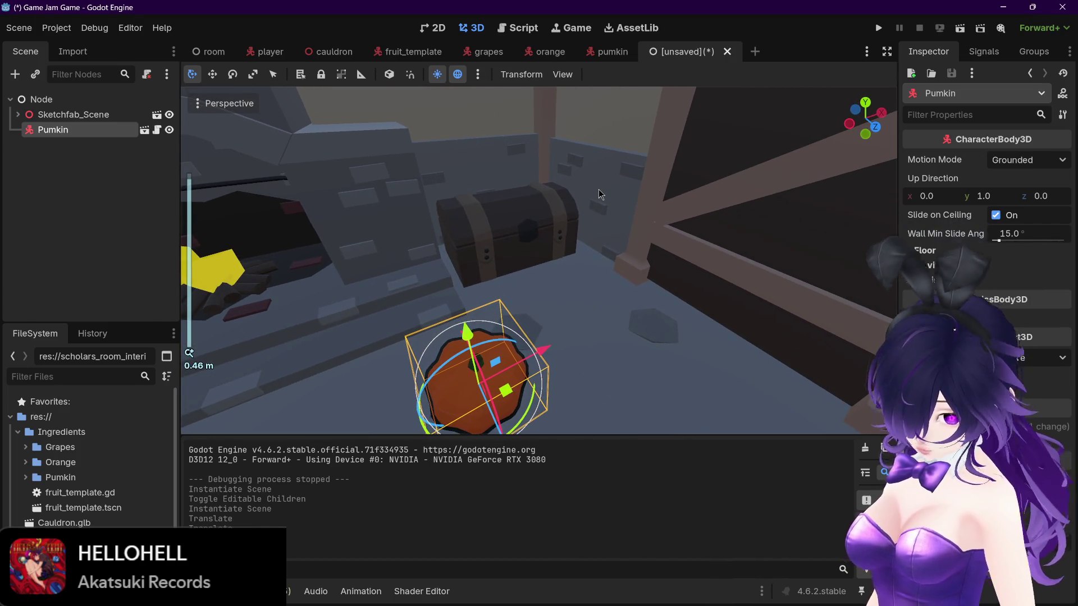
pyautogui.moveTo(541, 368)
pyautogui.mouseDown()
pyautogui.moveTo(567, 325)
pyautogui.moveTo(566, 268)
pyautogui.moveTo(418, 282)
pyautogui.moveTo(477, 202)
pyautogui.moveTo(410, 208)
pyautogui.mouseUp()
pyautogui.moveTo(393, 169); pyautogui.dragTo(393, 157)
pyautogui.moveTo(460, 248)
pyautogui.mouseDown()
pyautogui.moveTo(621, 301)
pyautogui.moveTo(577, 240)
pyautogui.mouseUp()
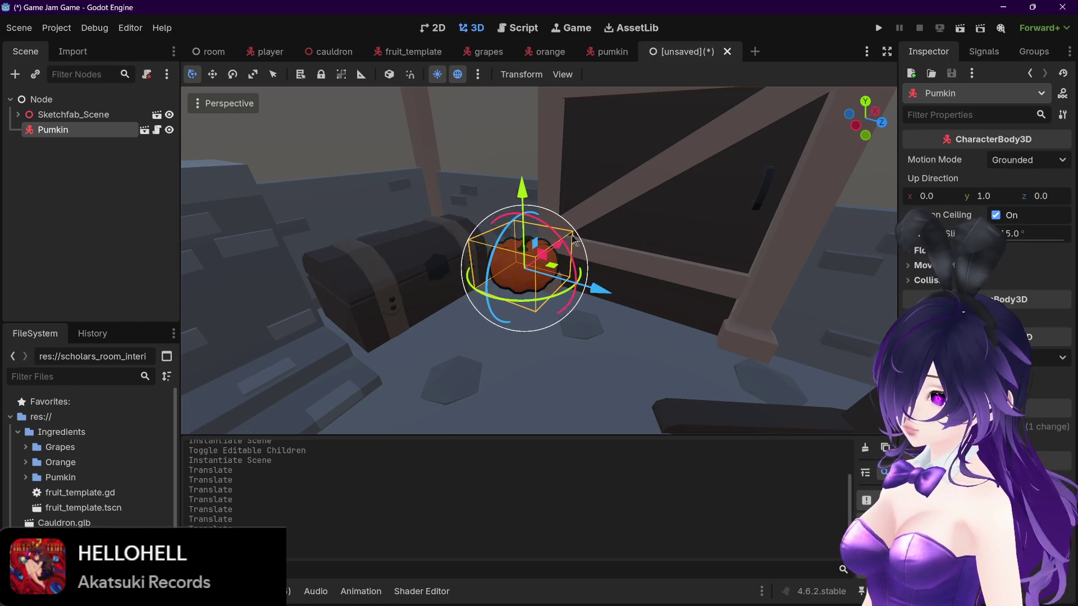
pyautogui.moveTo(521, 195)
pyautogui.mouseDown()
pyautogui.moveTo(517, 263)
pyautogui.moveTo(548, 263)
pyautogui.moveTo(574, 296)
pyautogui.moveTo(568, 305)
pyautogui.mouseUp()
pyautogui.moveTo(649, 386)
pyautogui.mouseDown()
pyautogui.moveTo(436, 305)
pyautogui.moveTo(617, 381)
pyautogui.mouseUp()
pyautogui.moveTo(546, 292); pyautogui.dragTo(548, 288)
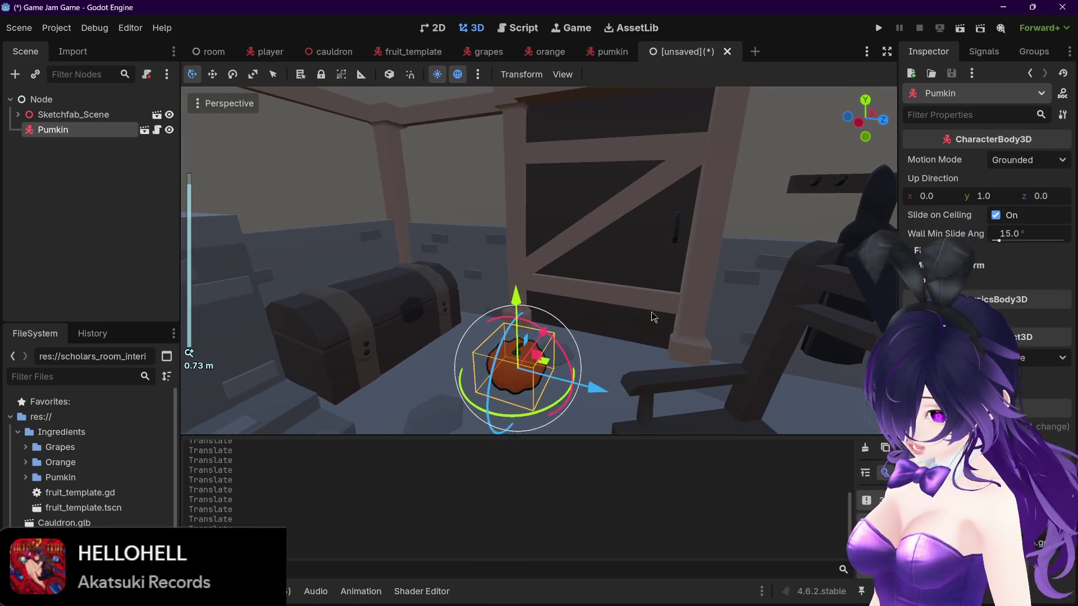
# Step: Reselect the Pumkin node in the Scene dock, ready to delete it
pyautogui.scroll(3, 652, 311)
pyautogui.scroll(-5, 654, 304)
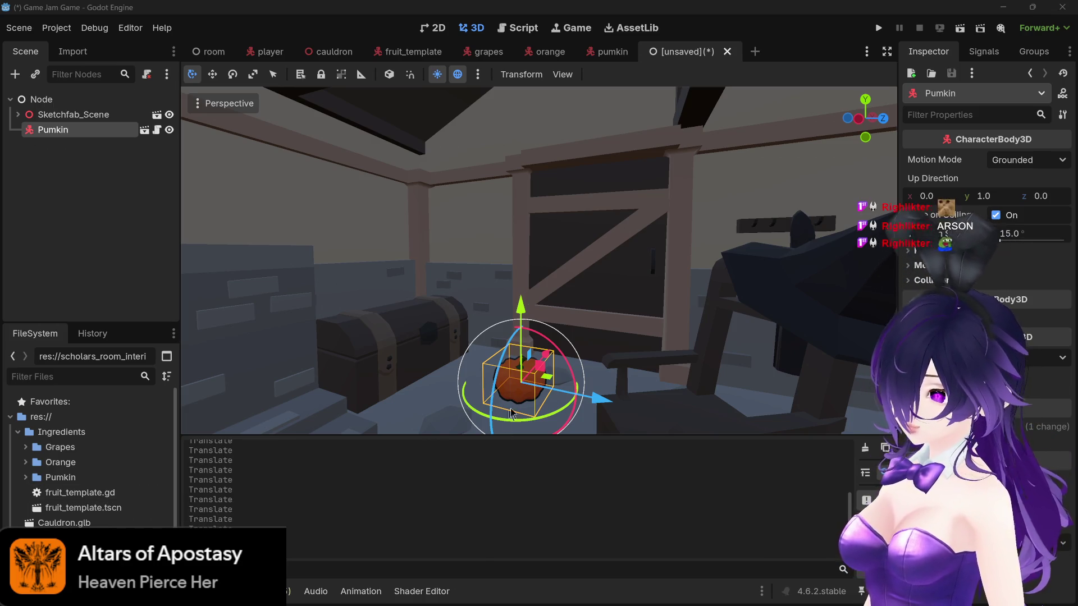
pyautogui.click(110, 114)
pyautogui.click(110, 129)
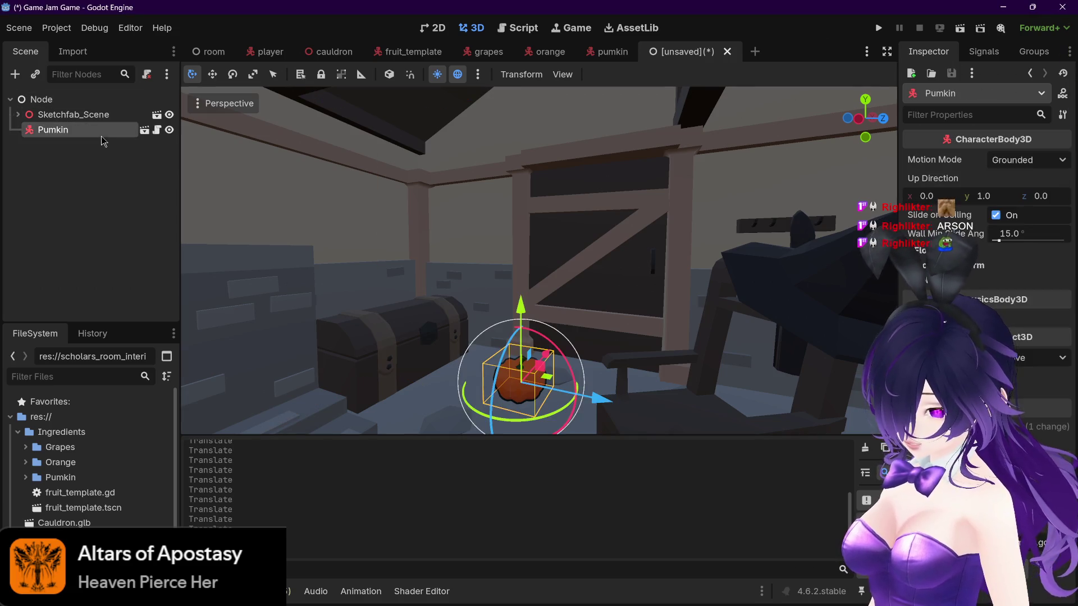
# Step: Delete the Pumkin node and dismiss the first save dialog
pyautogui.press('Delete')
pyautogui.click(525, 315)
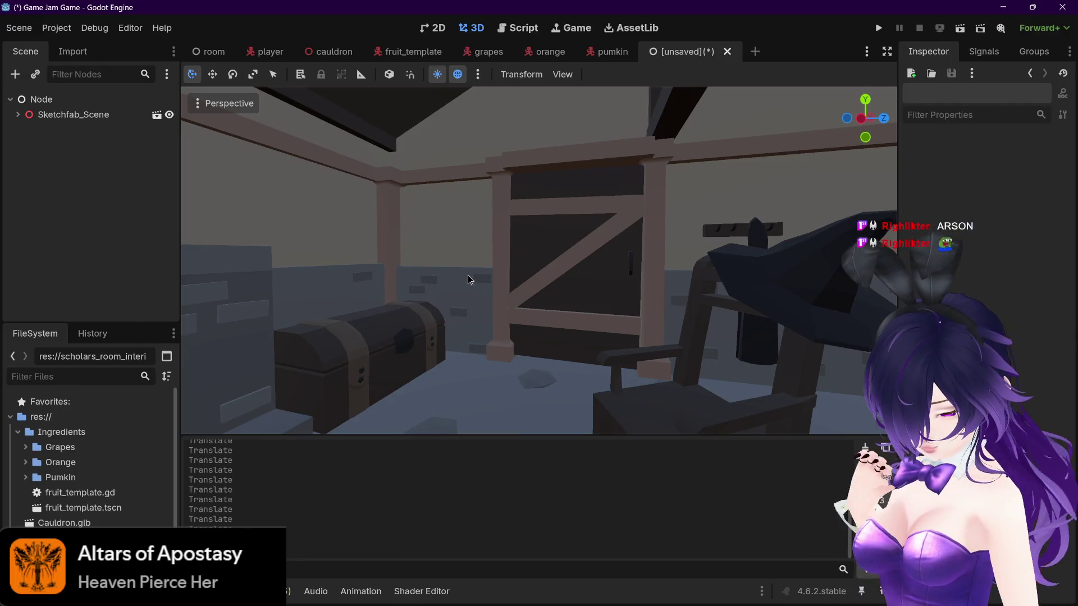
pyautogui.hotkey('ctrl', 's')
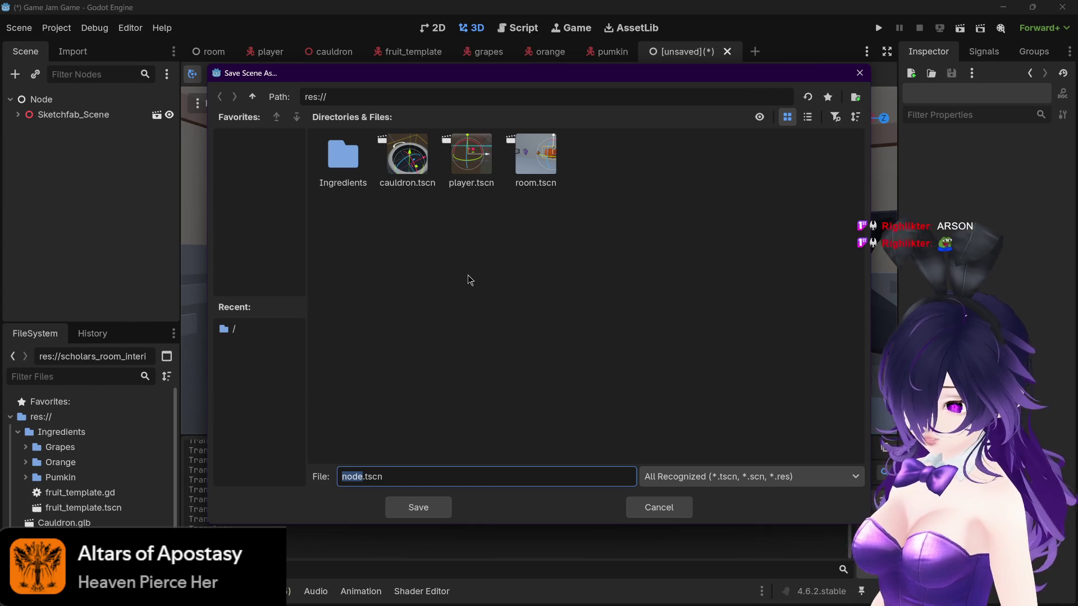
pyautogui.click(660, 512)
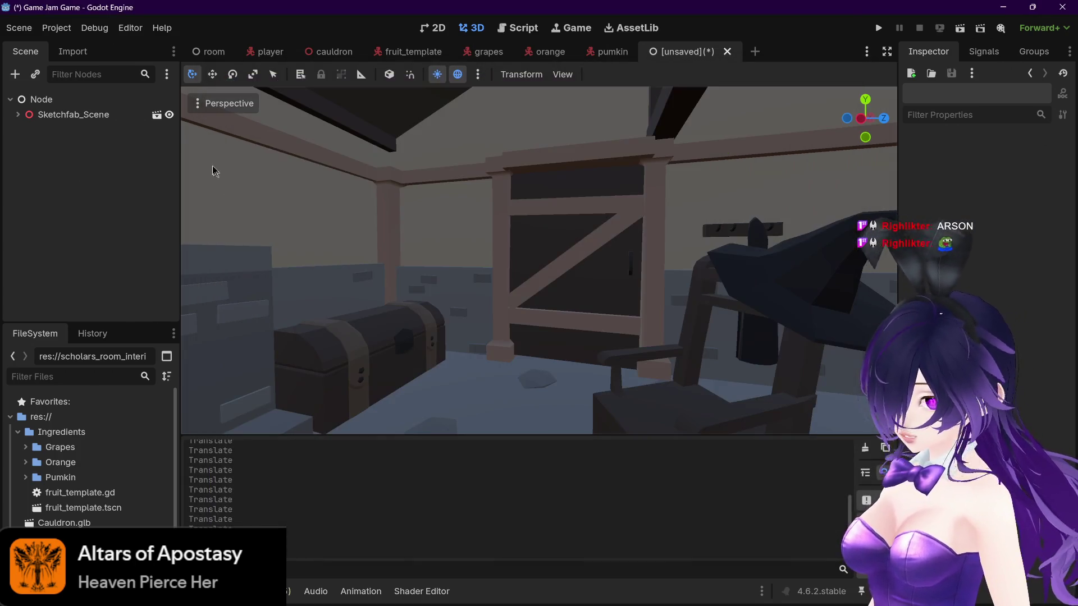
# Step: Rename the root node to FinalRoom and save the scene as final_room.tscn
pyautogui.doubleClick(42, 99)
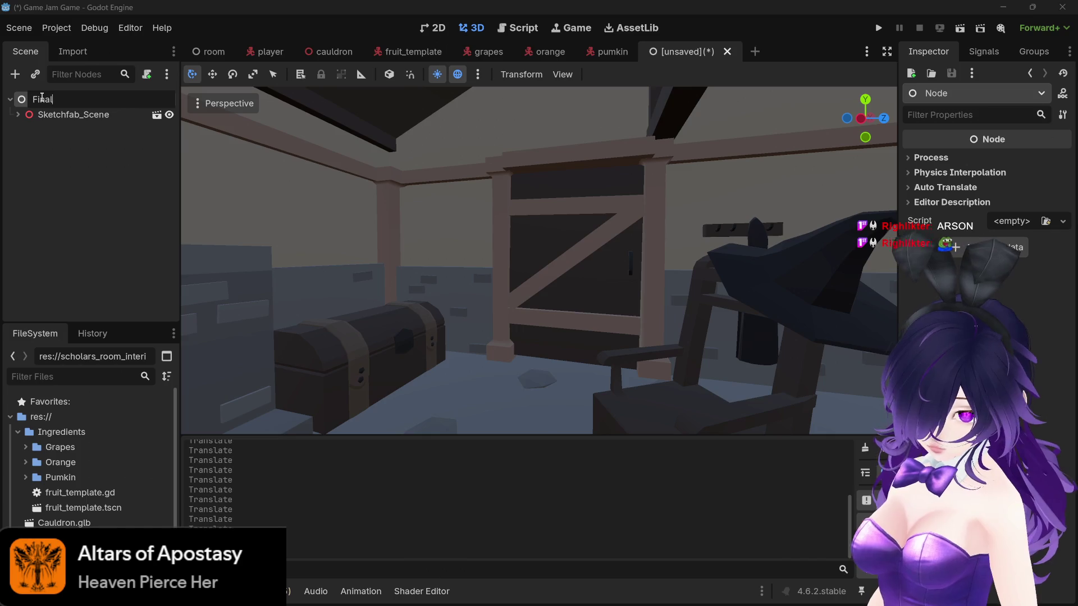
pyautogui.write('FinalRoom')
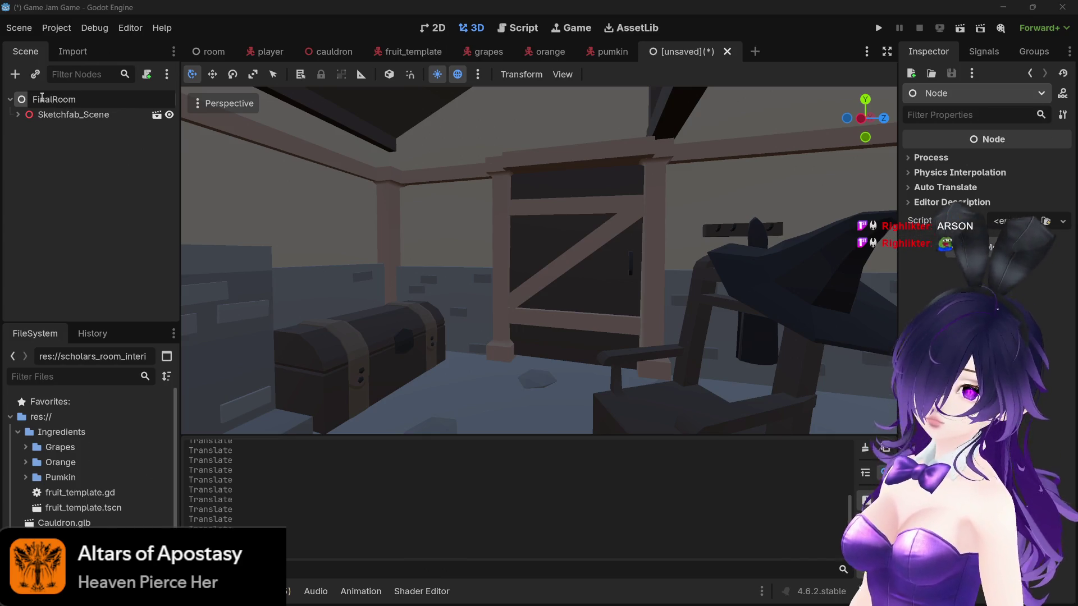
pyautogui.press('Return')
pyautogui.hotkey('ctrl', 's')
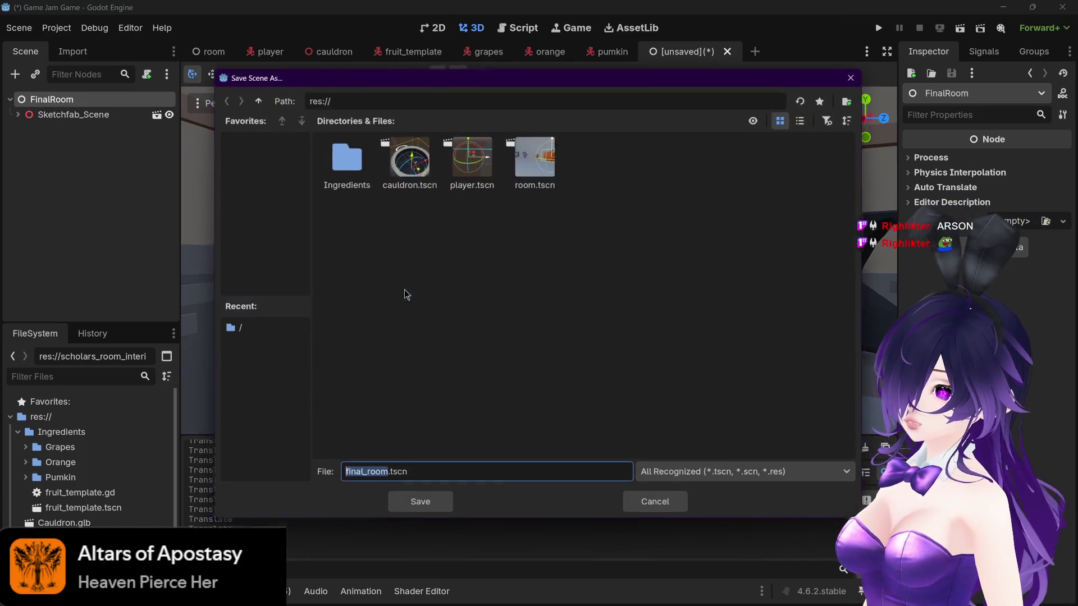
pyautogui.click(418, 507)
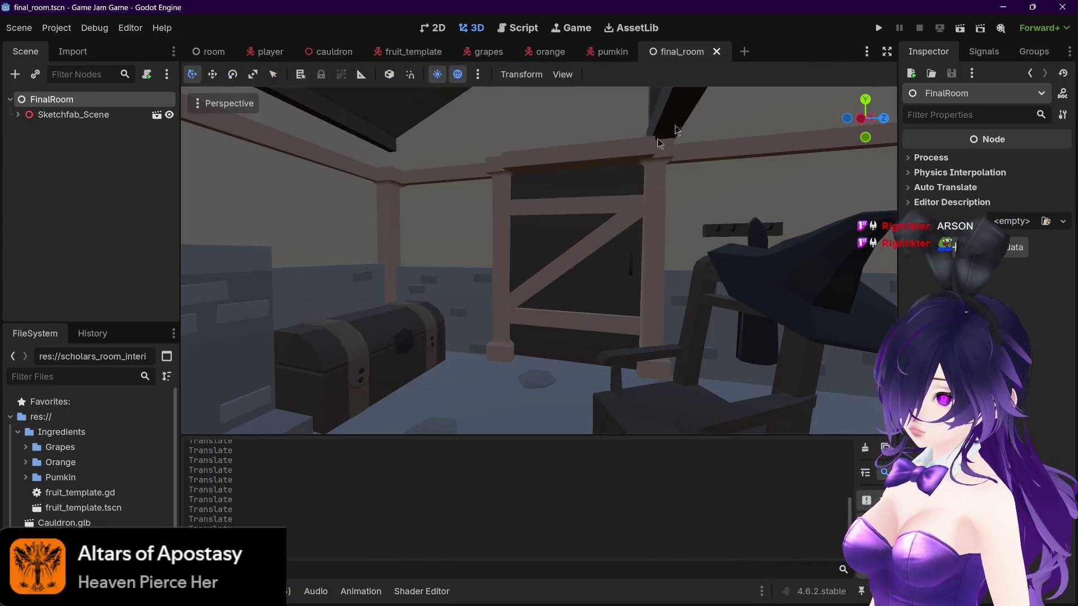
pyautogui.scroll(-3, 590, 188)
# Step: Expand Sketchfab_Scene and select the wallasset_wood_0 and wall_walls_0 meshes
pyautogui.moveTo(591, 188)
pyautogui.mouseDown()
pyautogui.moveTo(621, 190)
pyautogui.moveTo(568, 221)
pyautogui.moveTo(489, 239)
pyautogui.moveTo(618, 200)
pyautogui.mouseUp()
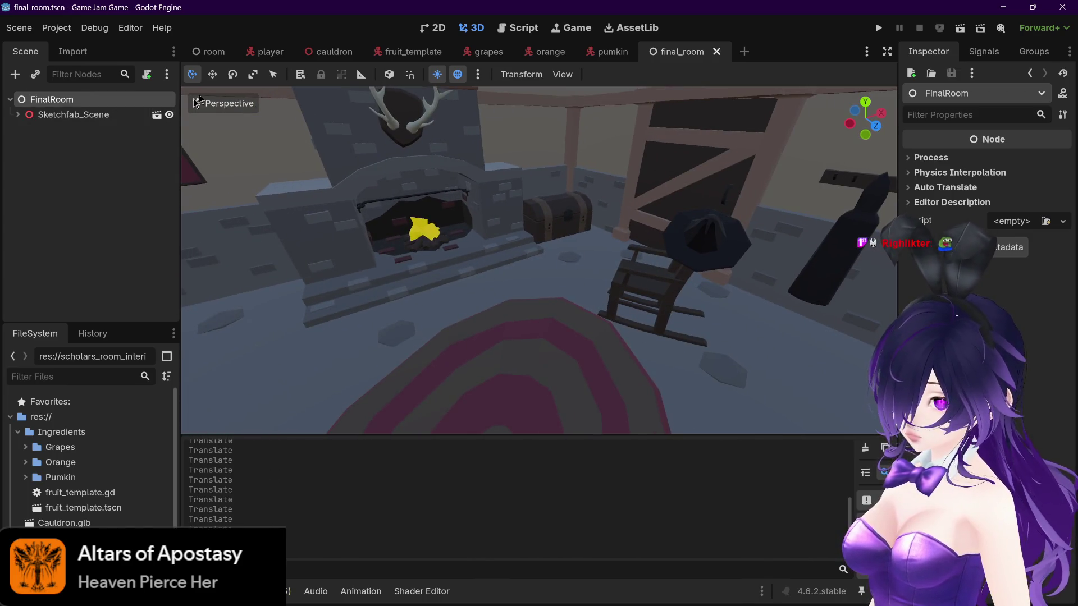
pyautogui.click(18, 115)
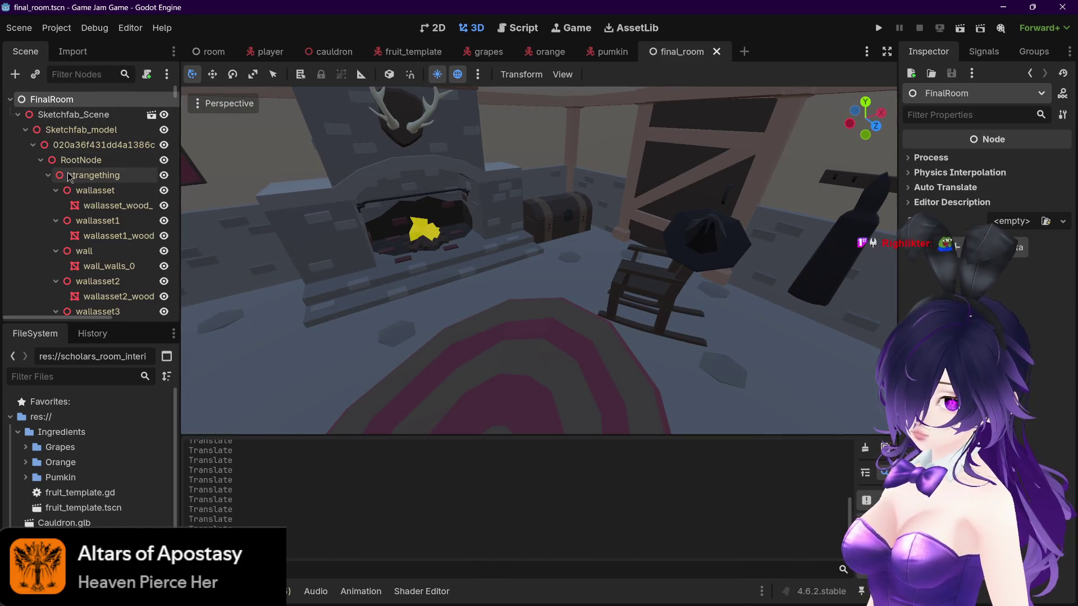
pyautogui.click(106, 205)
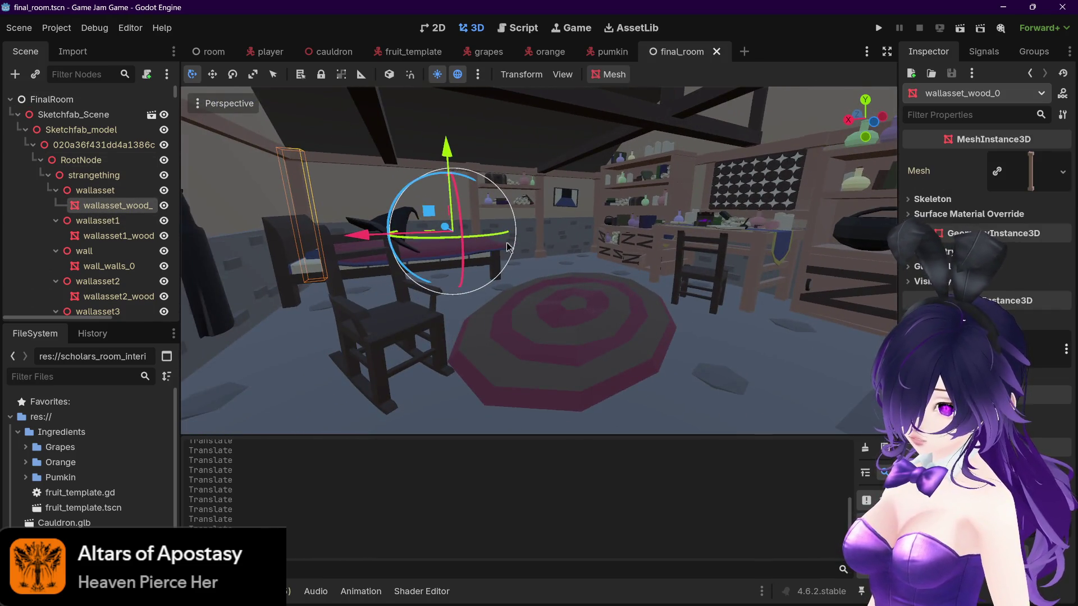
pyautogui.scroll(-2, 511, 248)
pyautogui.click(348, 196)
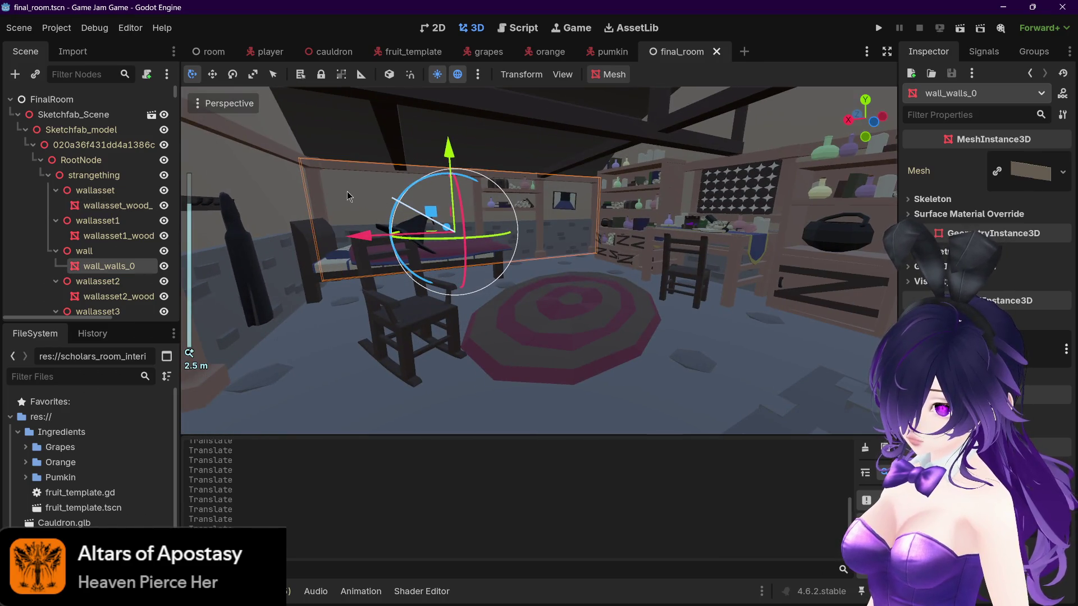
pyautogui.moveTo(347, 196)
pyautogui.mouseDown()
pyautogui.moveTo(585, 276)
pyautogui.moveTo(530, 252)
pyautogui.moveTo(597, 264)
pyautogui.moveTo(606, 253)
pyautogui.moveTo(577, 241)
pyautogui.mouseUp()
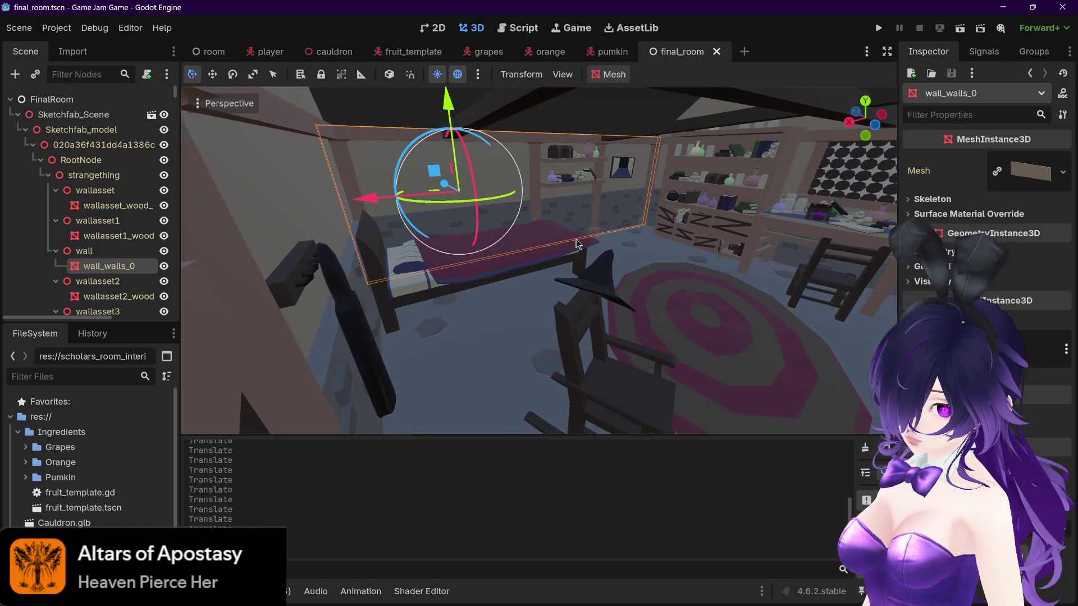
# Step: Collapse the strangething, cauldron1–5, desk and tableCloth branches
pyautogui.click(73, 175)
pyautogui.click(48, 175)
pyautogui.click(48, 190)
pyautogui.click(49, 206)
pyautogui.click(49, 221)
pyautogui.click(48, 236)
pyautogui.click(48, 251)
pyautogui.click(48, 281)
pyautogui.click(48, 266)
pyautogui.click(48, 281)
pyautogui.click(87, 266)
# Step: Select the cauldron2, cauldron3 and cauldron4 nodes in turn
pyautogui.moveTo(437, 269)
pyautogui.mouseDown()
pyautogui.moveTo(584, 273)
pyautogui.moveTo(459, 230)
pyautogui.mouseUp()
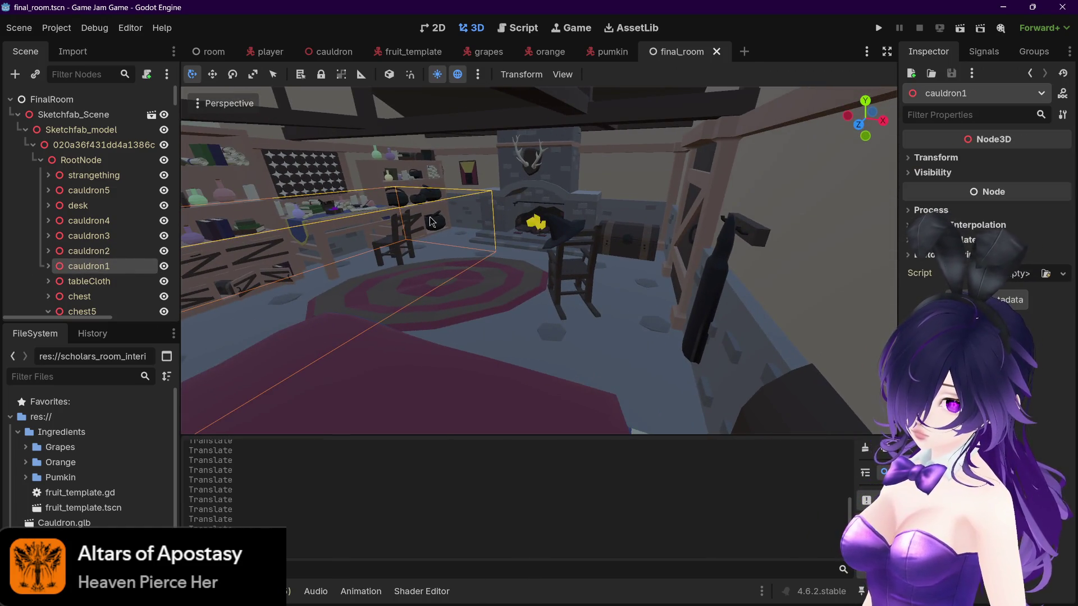
pyautogui.click(76, 252)
pyautogui.click(77, 237)
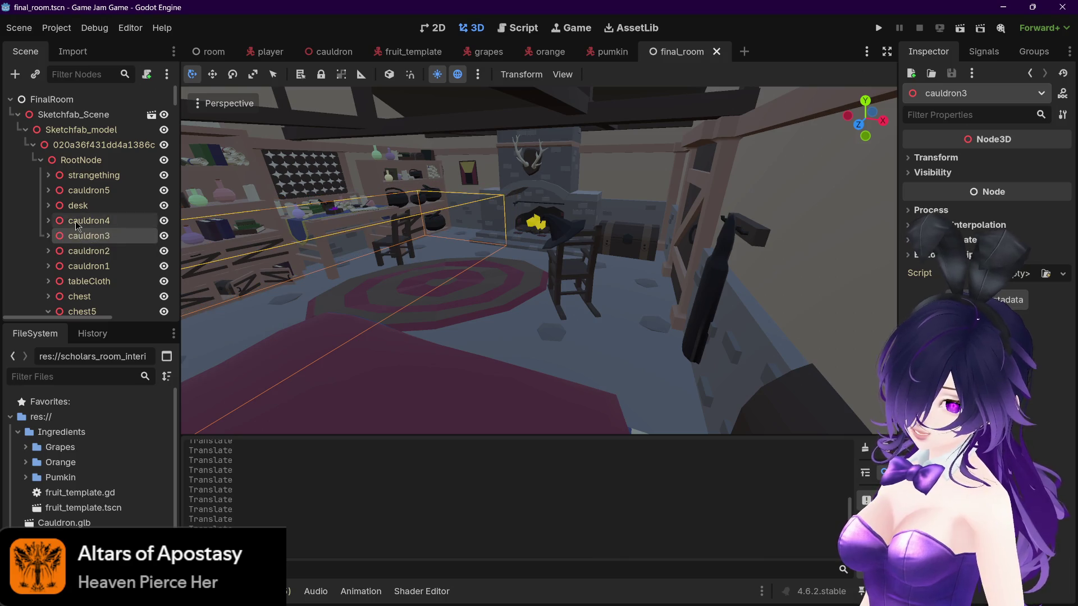
pyautogui.click(78, 222)
pyautogui.click(79, 251)
# Step: Collapse the chest5, chest4, chest3, chestOpen, chest2 and cauldron groups
pyautogui.scroll(-4, 81, 292)
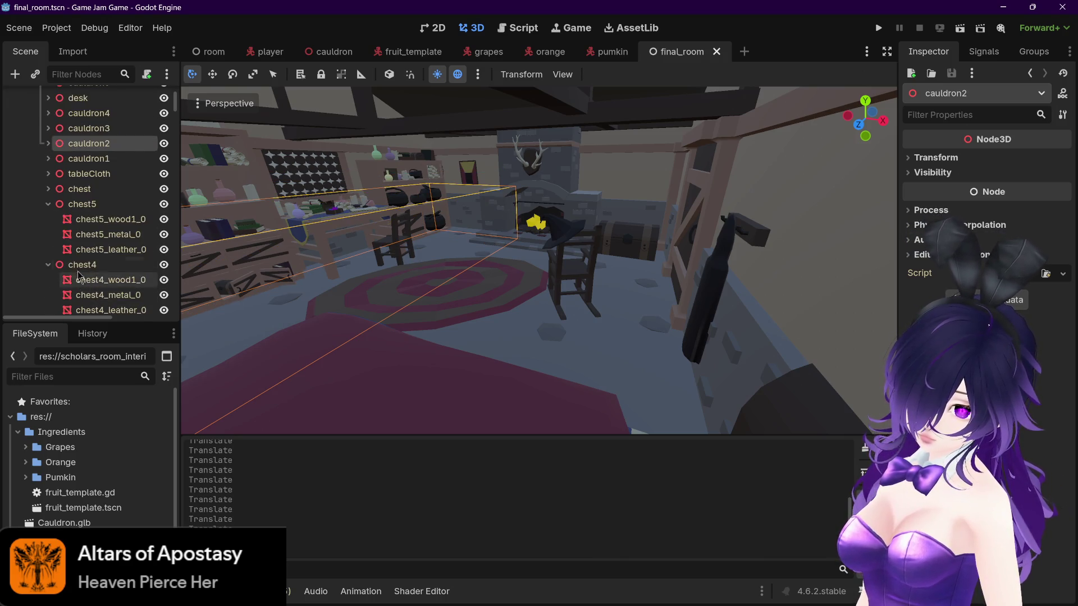
pyautogui.click(48, 203)
pyautogui.click(82, 219)
pyautogui.click(48, 219)
pyautogui.click(49, 234)
pyautogui.click(48, 249)
pyautogui.click(48, 264)
pyautogui.click(48, 280)
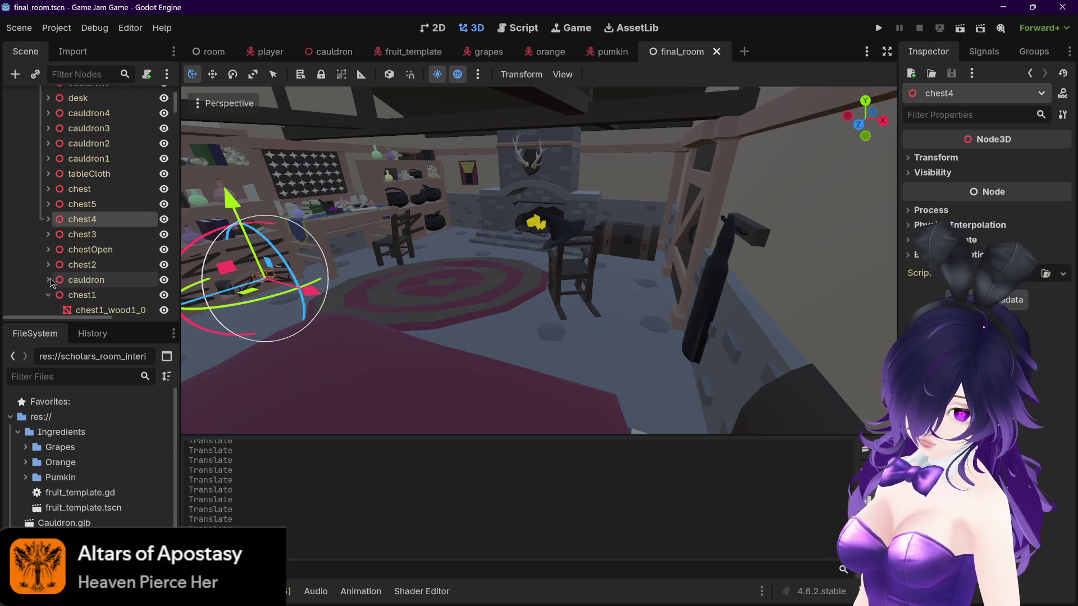
# Step: Select the range from strangething down to chest5, then the scrollRed9 paper mesh
pyautogui.scroll(4, 51, 281)
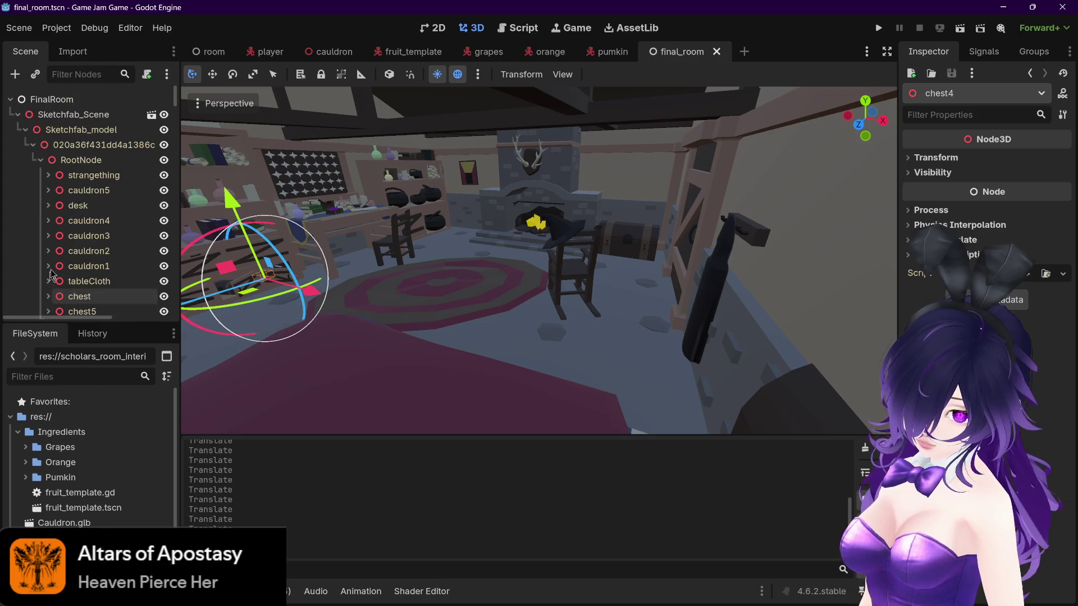
pyautogui.click(94, 175)
pyautogui.scroll(-4, 93, 175)
pyautogui.keyDown('shift'); pyautogui.click(88, 233); pyautogui.keyUp('shift')
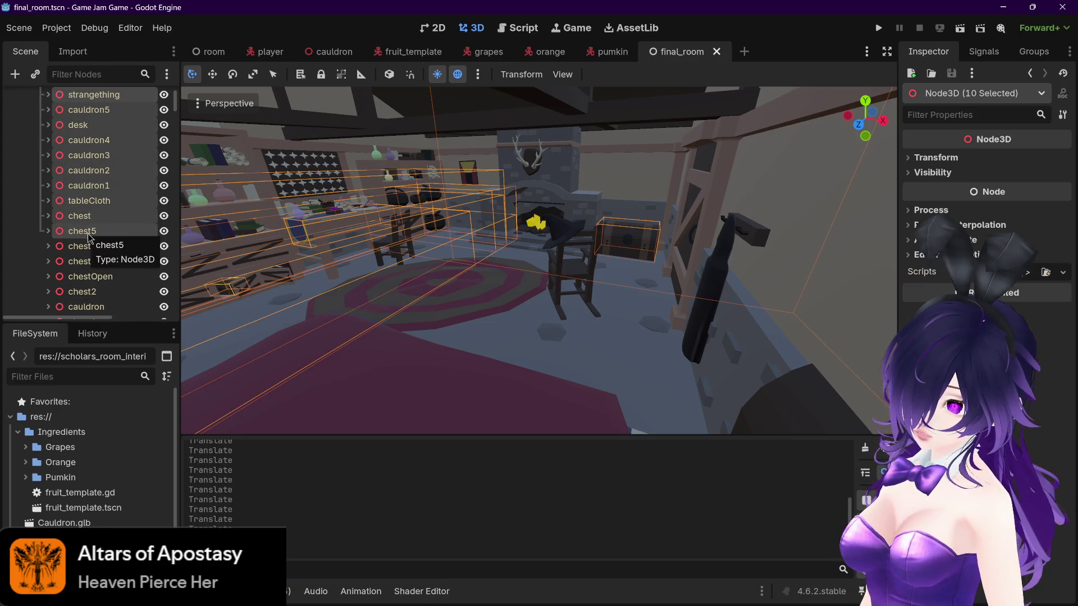
pyautogui.scroll(-3, 88, 236)
pyautogui.click(85, 247)
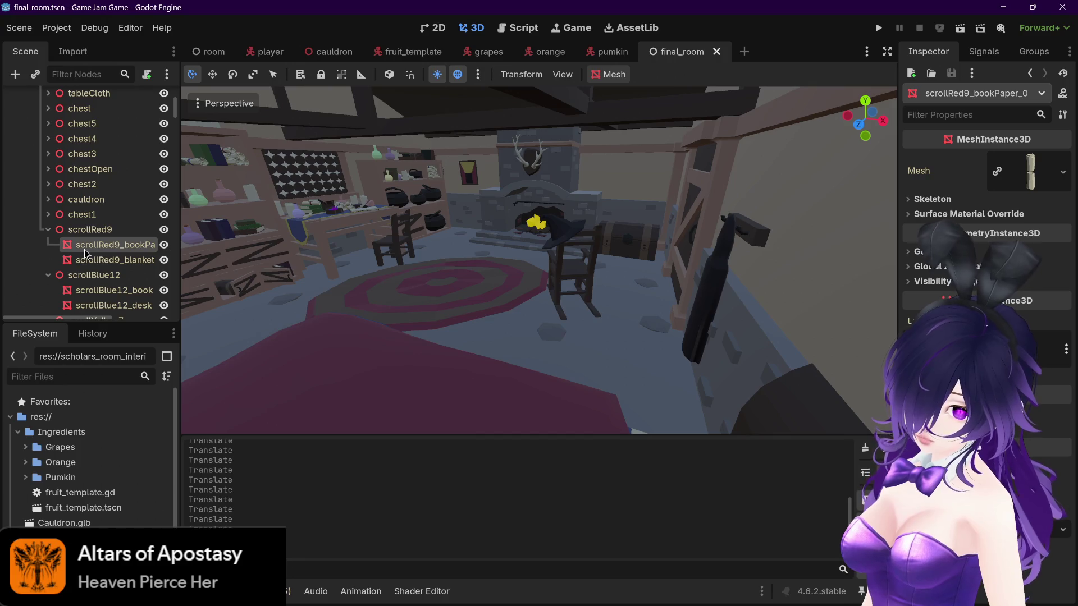
# Step: Expand chest1, cauldron and chest2, extending the selection to scrollBlue12_desk
pyautogui.click(49, 215)
pyautogui.keyDown('shift'); pyautogui.click(77, 246); pyautogui.keyUp('shift')
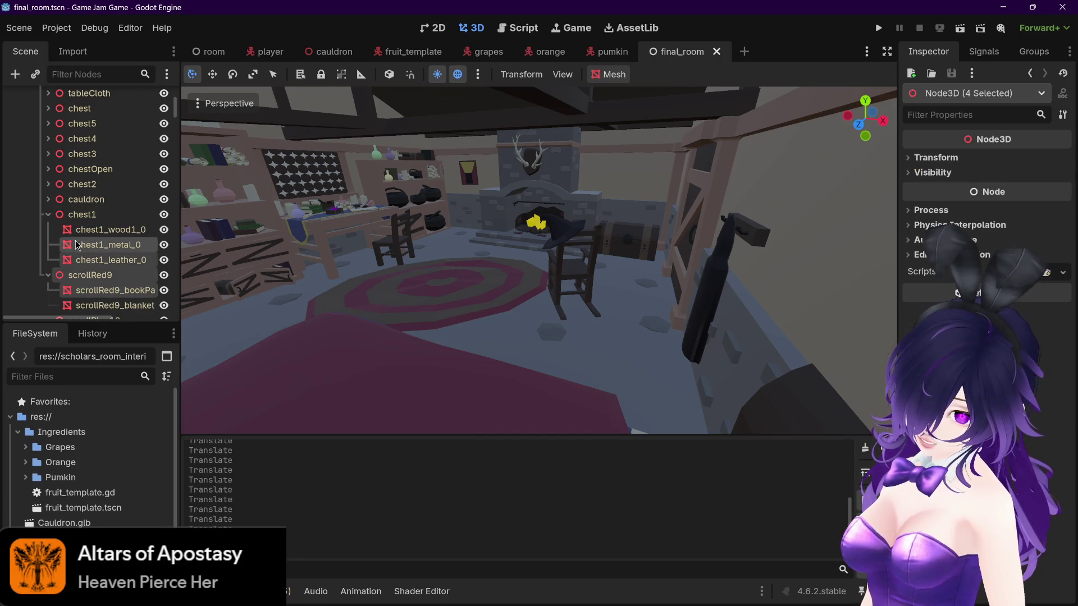
pyautogui.keyDown('shift'); pyautogui.click(81, 233); pyautogui.keyUp('shift')
pyautogui.click(49, 199)
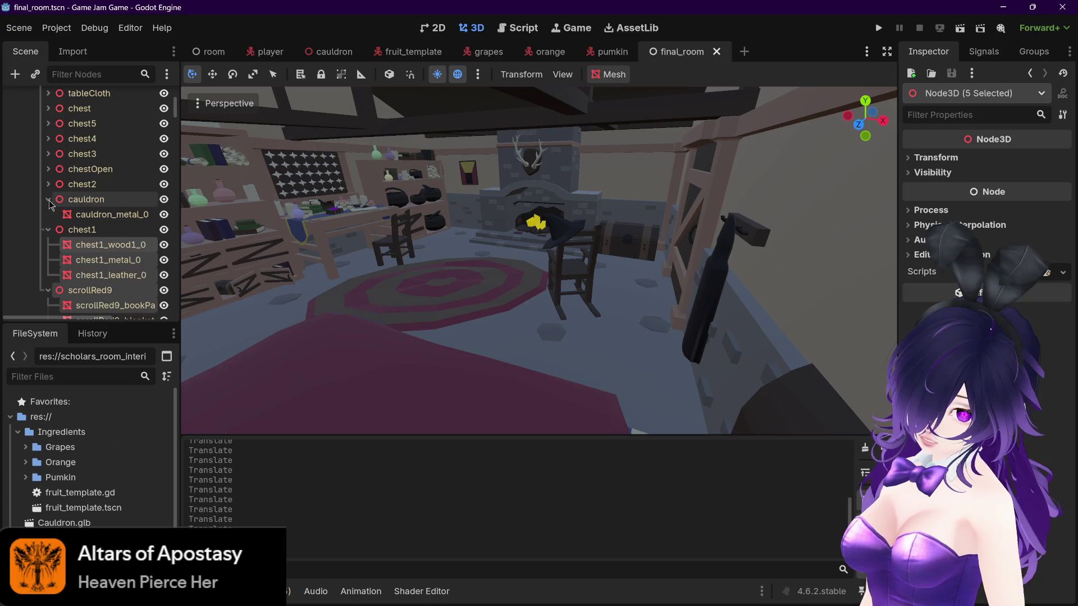
pyautogui.click(49, 185)
pyautogui.scroll(-3, 84, 224)
pyautogui.keyDown('shift'); pyautogui.click(84, 277); pyautogui.keyUp('shift')
pyautogui.scroll(5, 84, 253)
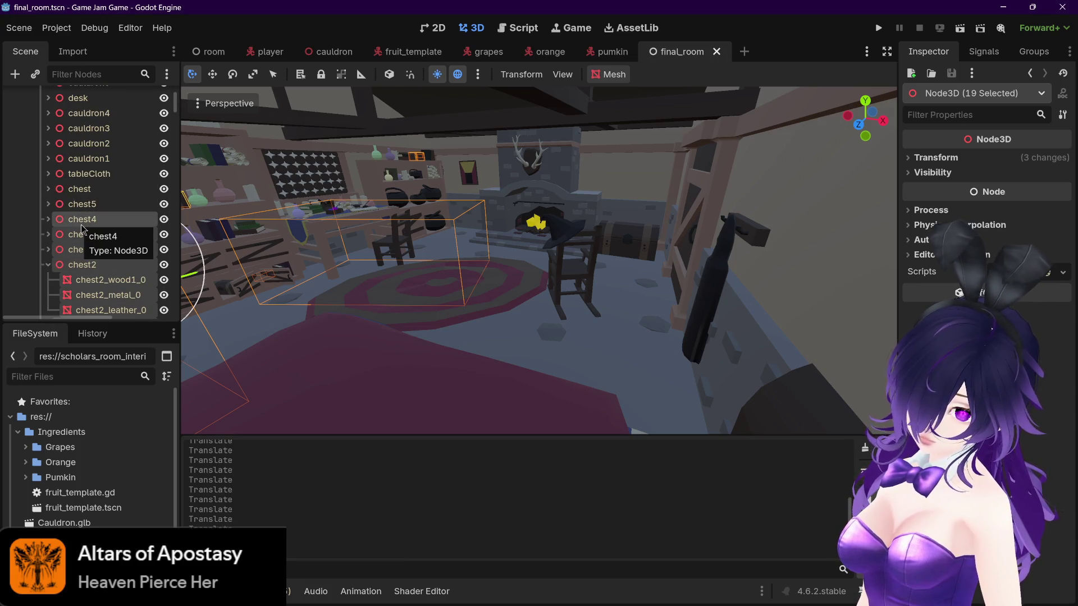
# Step: Re-expand the chestOpen, chest3, cauldron1, cauldron2 and cauldron3 groups
pyautogui.click(48, 250)
pyautogui.click(49, 235)
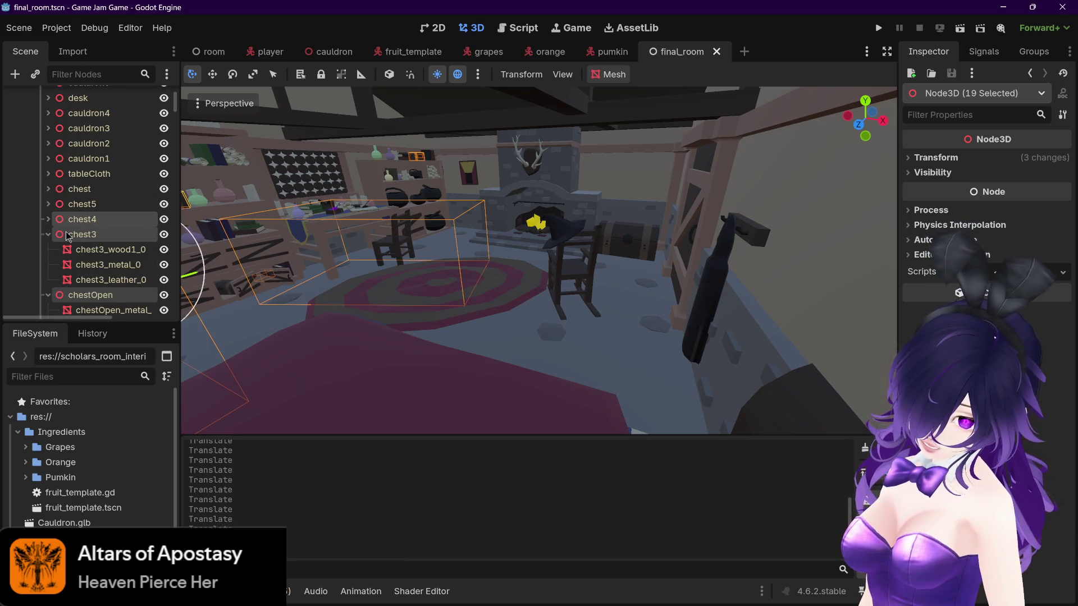
pyautogui.click(81, 234)
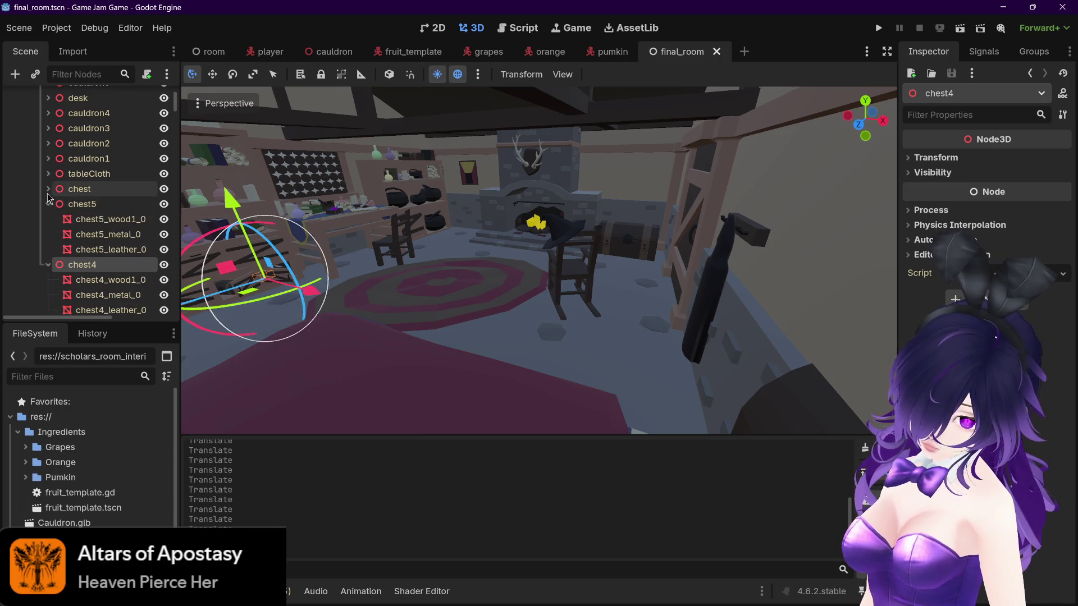
pyautogui.click(48, 158)
pyautogui.click(49, 143)
pyautogui.click(48, 128)
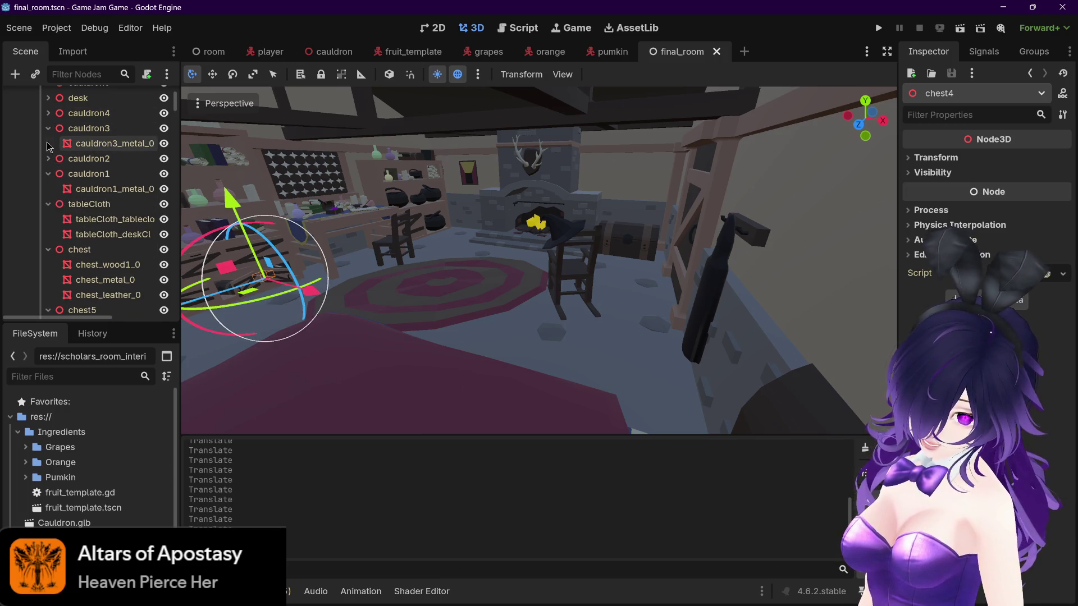
# Step: Expand desk, cauldron5 and strangething to list the wall assets, then select pCylinder110
pyautogui.scroll(2, 54, 168)
pyautogui.click(48, 151)
pyautogui.click(49, 136)
pyautogui.click(48, 121)
pyautogui.scroll(-5, 79, 224)
pyautogui.scroll(-15, 80, 227)
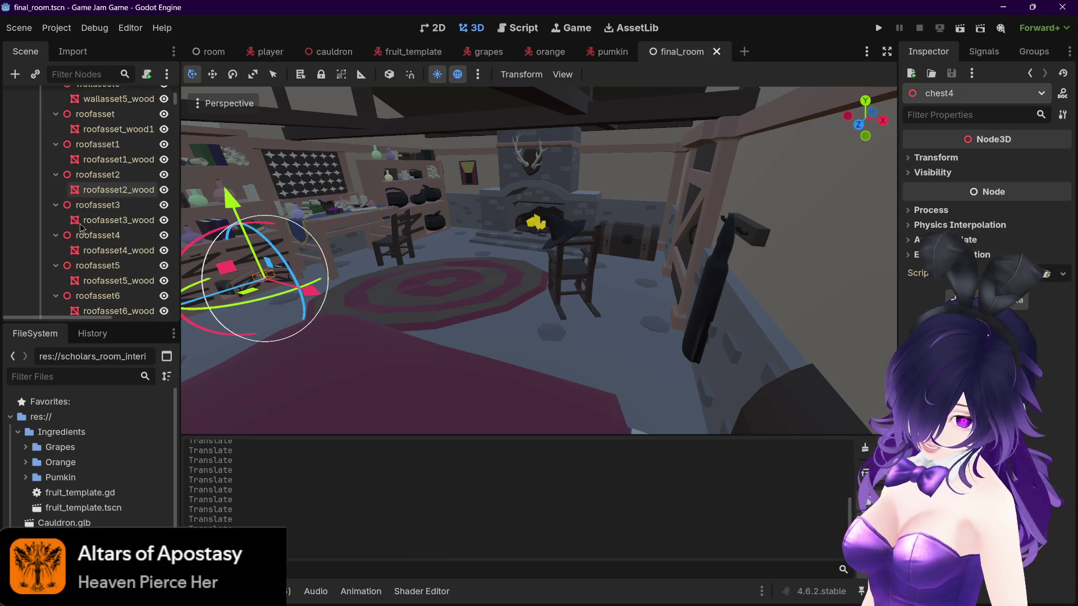
pyautogui.scroll(-15, 80, 228)
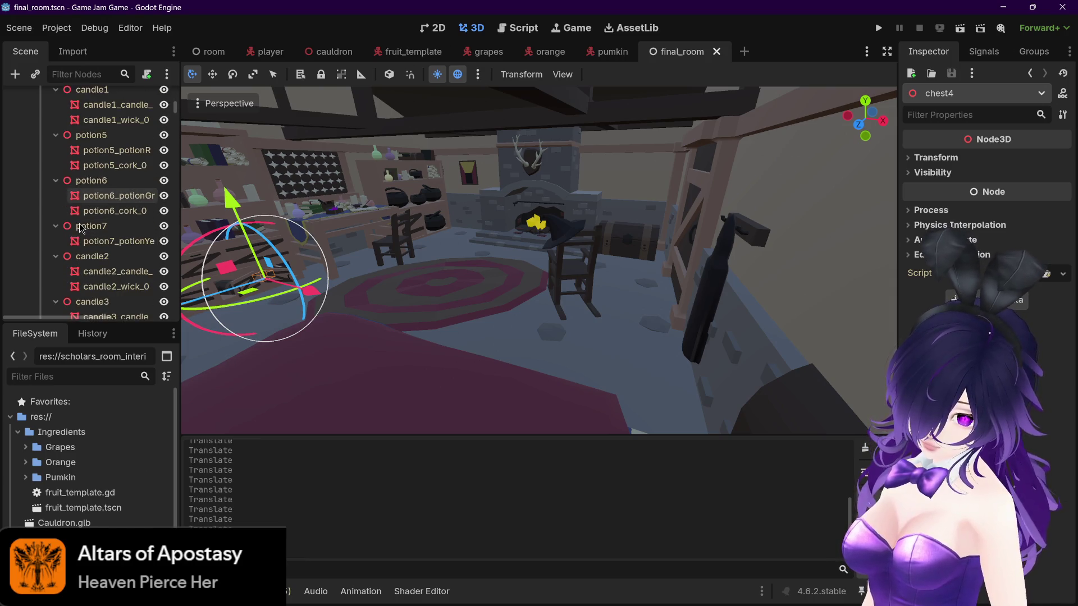
pyautogui.scroll(-15, 80, 227)
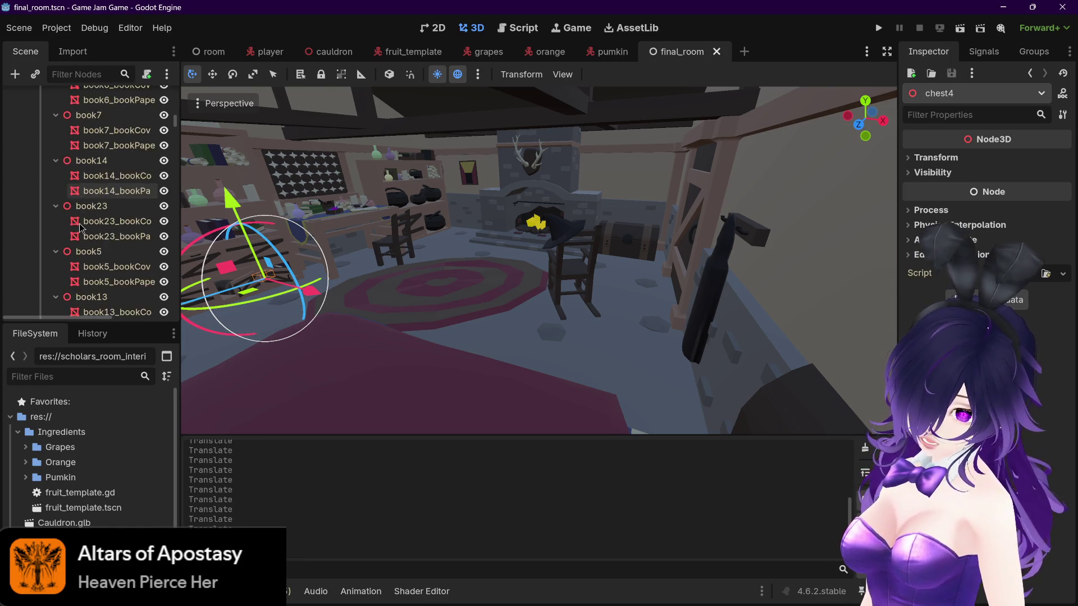
pyautogui.moveTo(178, 130); pyautogui.dragTo(185, 320)
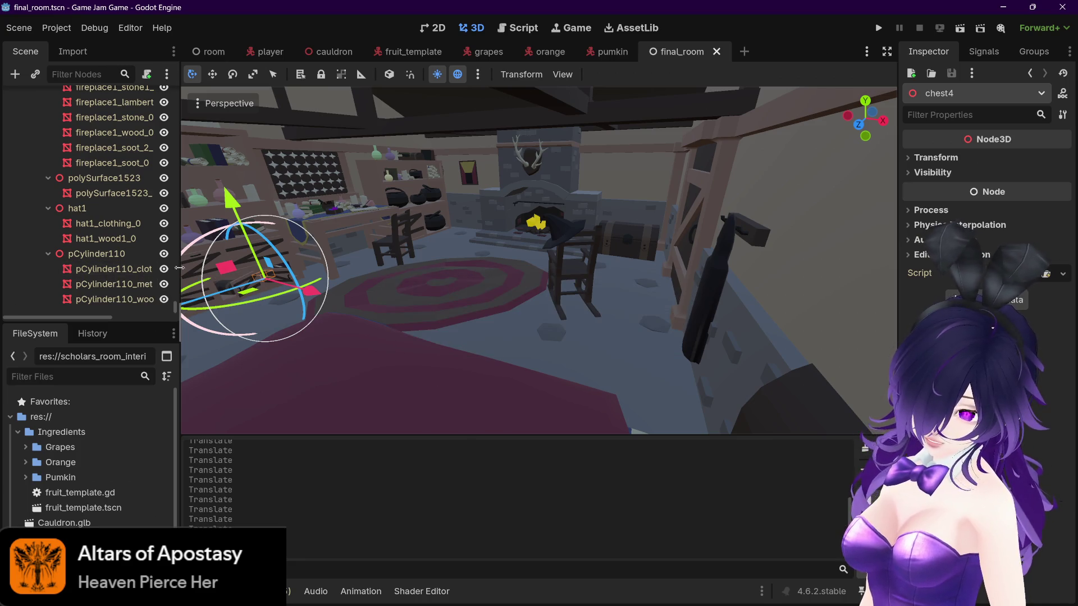
pyautogui.click(141, 302)
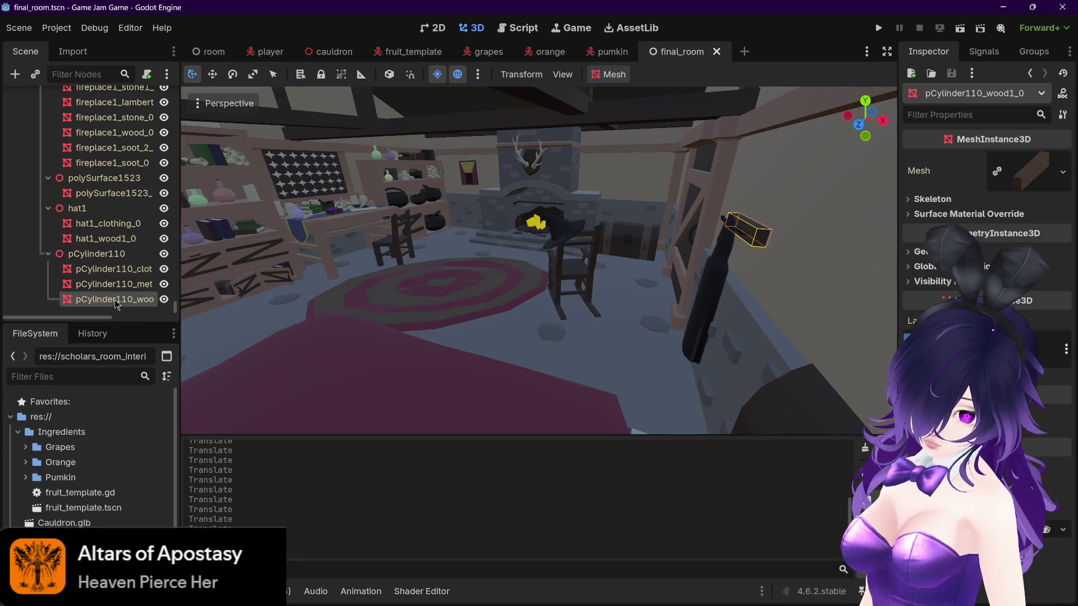
pyautogui.scroll(15, 115, 181)
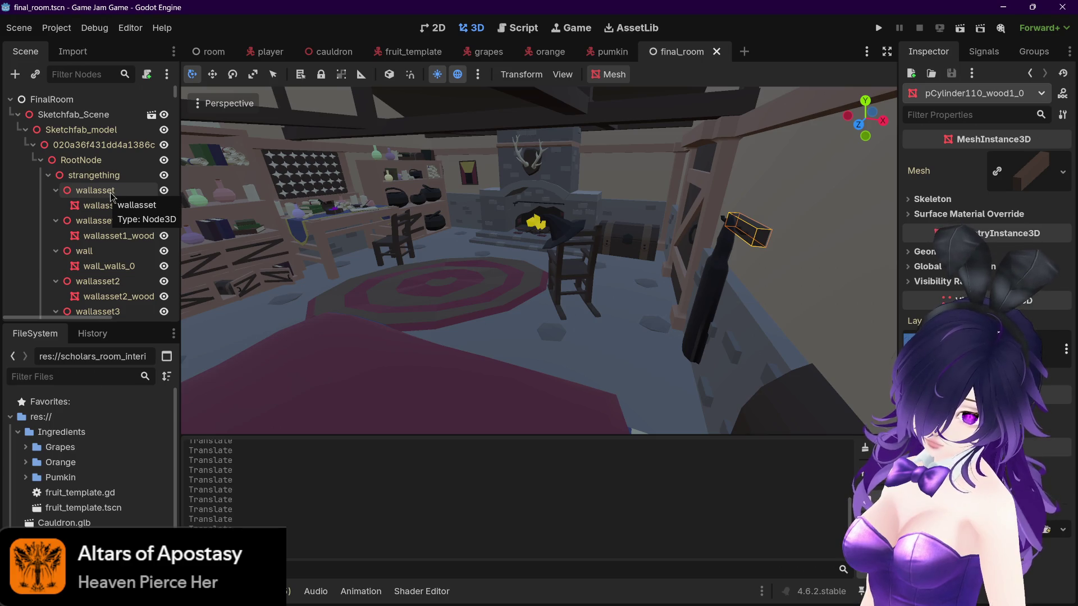
pyautogui.keyDown('shift'); pyautogui.click(111, 209); pyautogui.keyUp('shift')
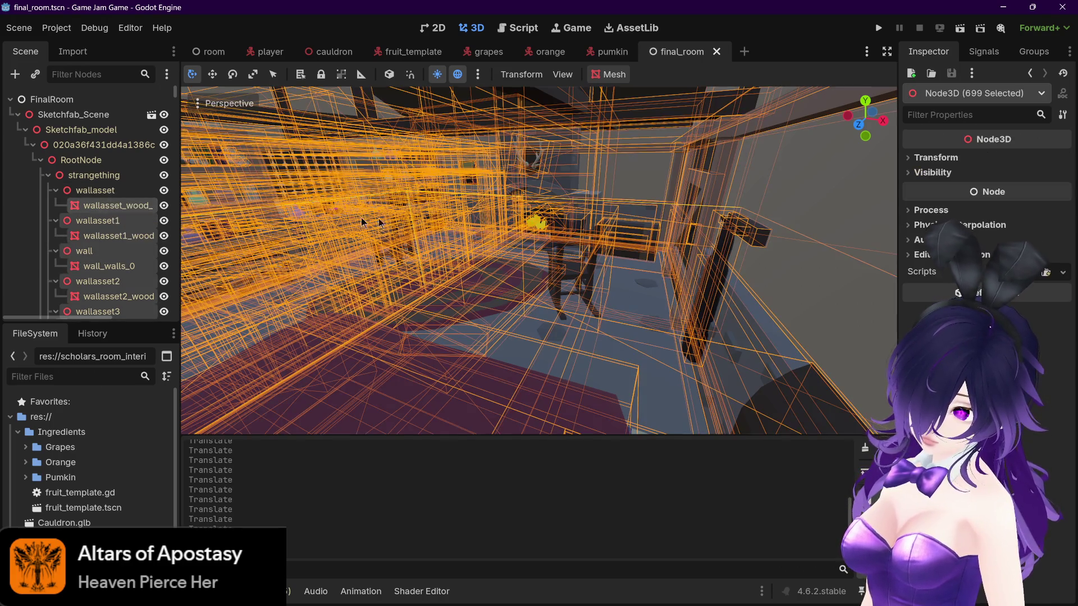
pyautogui.click(616, 80)
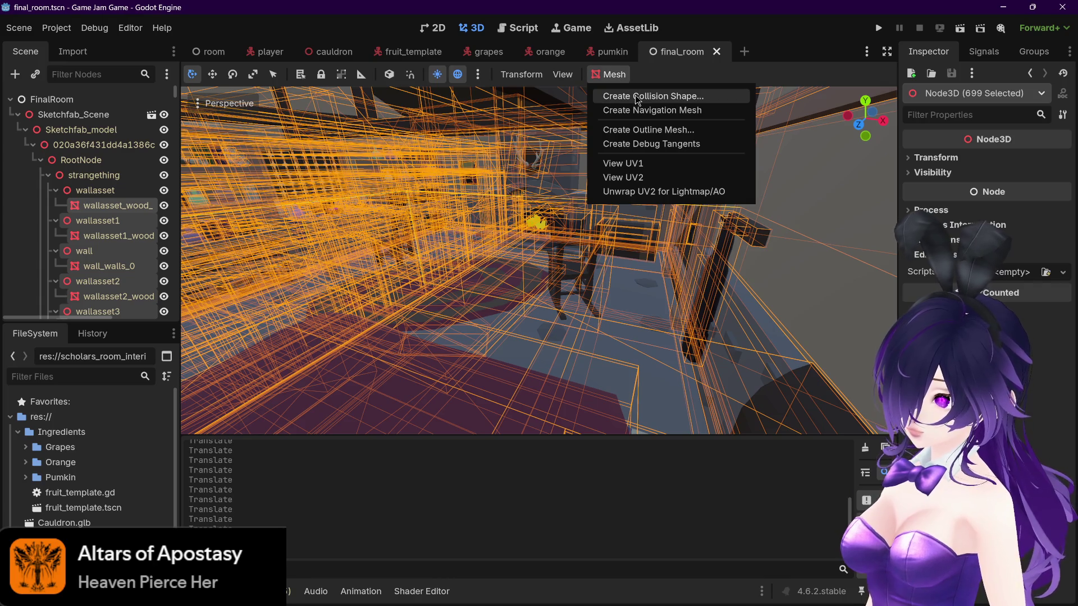
pyautogui.click(631, 92)
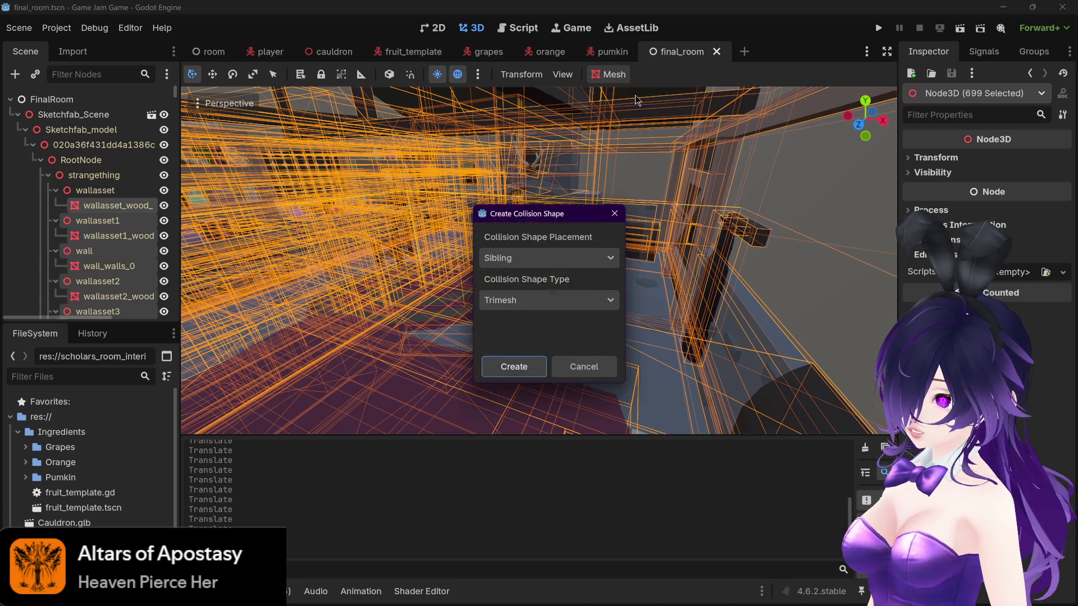
pyautogui.click(530, 308)
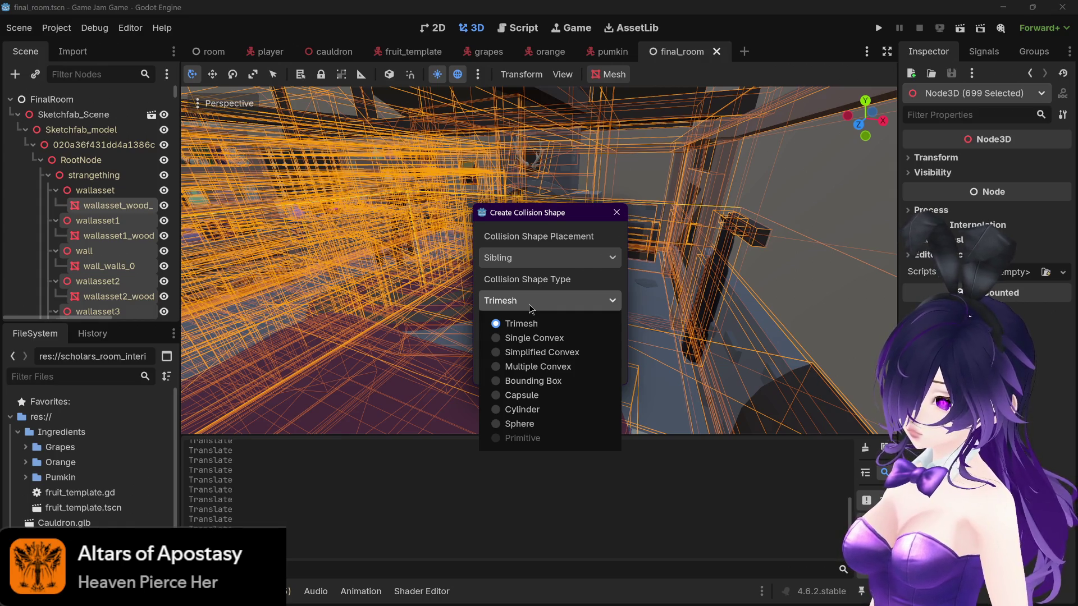
pyautogui.click(585, 280)
pyautogui.click(513, 366)
pyautogui.scroll(-1, 87, 225)
pyautogui.scroll(-2, 87, 224)
pyautogui.scroll(2, 87, 224)
pyautogui.click(112, 195)
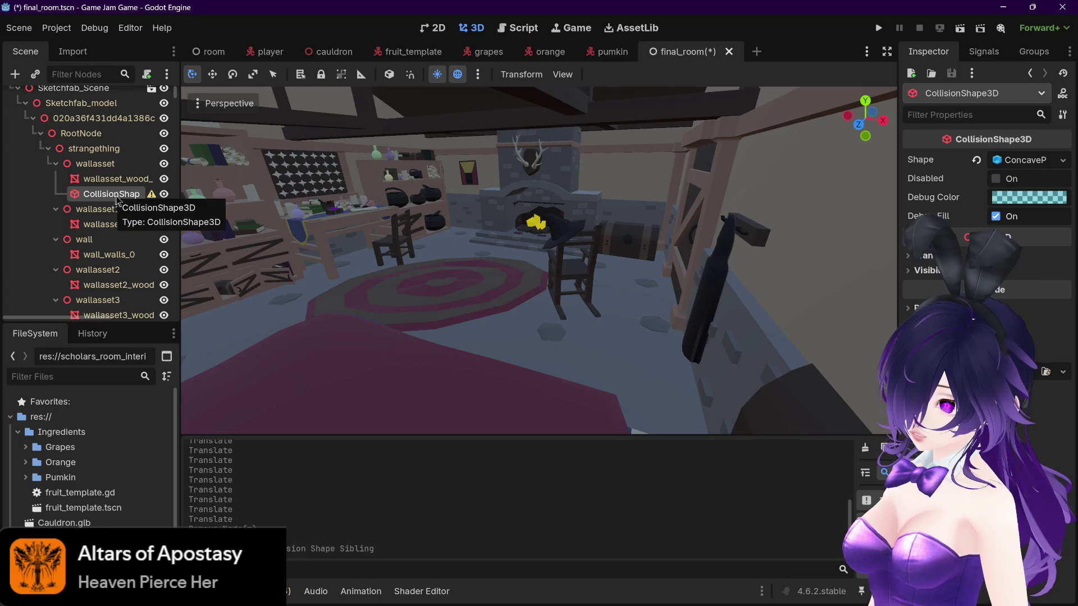
pyautogui.press('f')
pyautogui.scroll(-5, 384, 231)
pyautogui.moveTo(539, 252); pyautogui.dragTo(393, 241)
pyautogui.moveTo(151, 193)
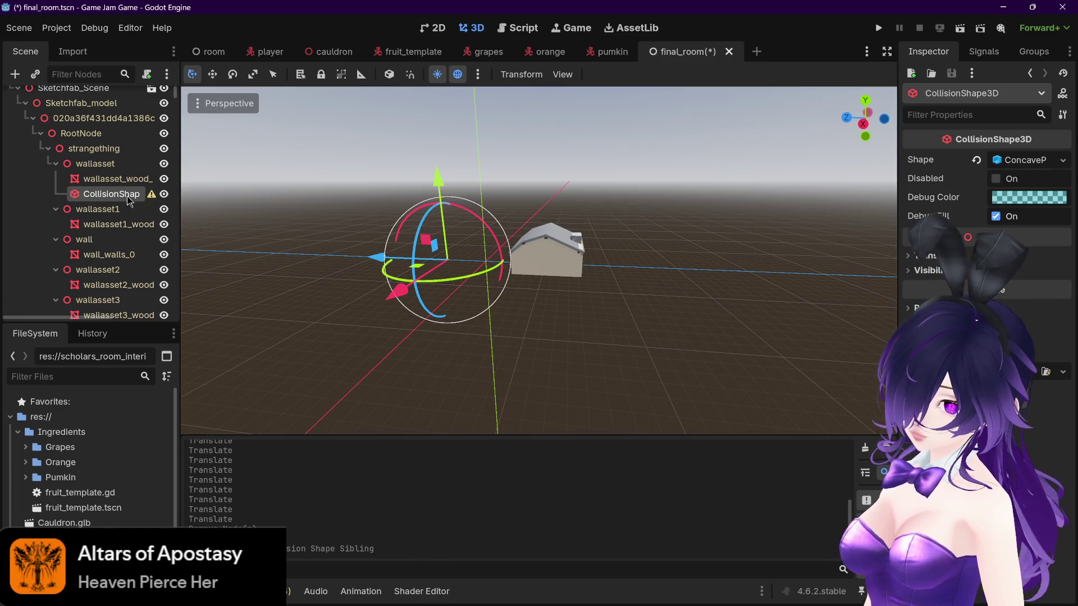
pyautogui.scroll(1, 119, 198)
pyautogui.scroll(8, 410, 235)
pyautogui.click(110, 251)
pyautogui.click(112, 222)
pyautogui.hotkey('ctrl', 'z')
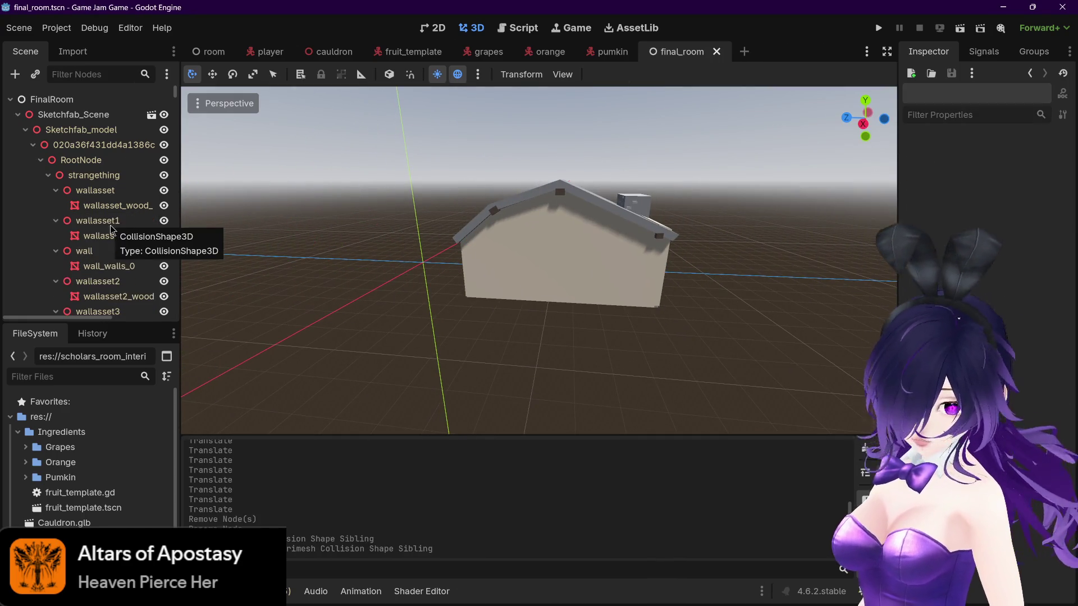
# Step: Select wallasset_wood_0, fly back into the room, then select wallasset1 and wall_walls_0
pyautogui.click(117, 206)
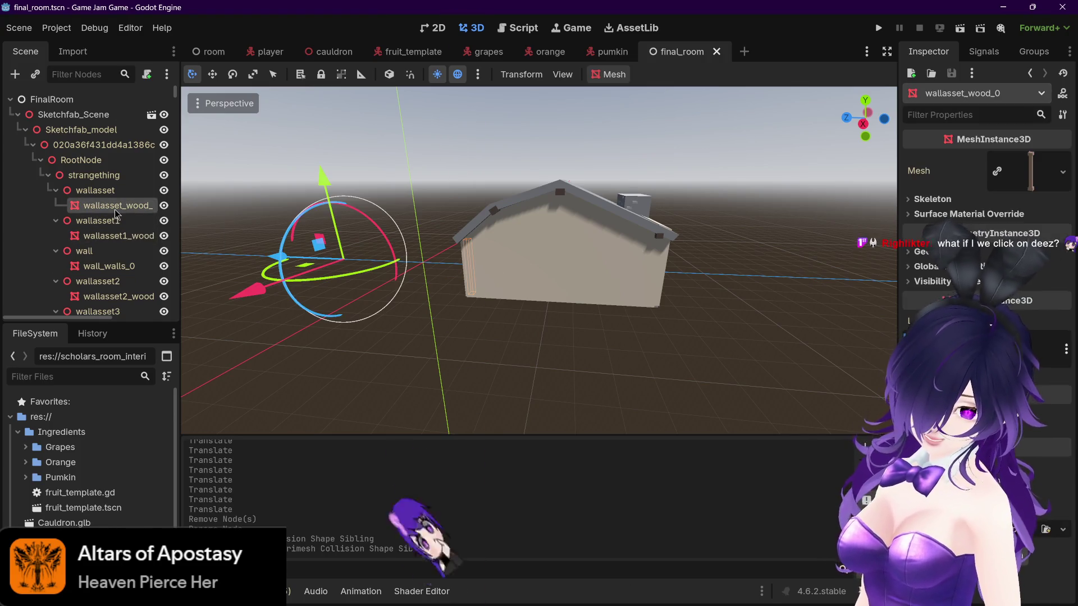
pyautogui.scroll(10, 526, 229)
pyautogui.scroll(-10, 538, 234)
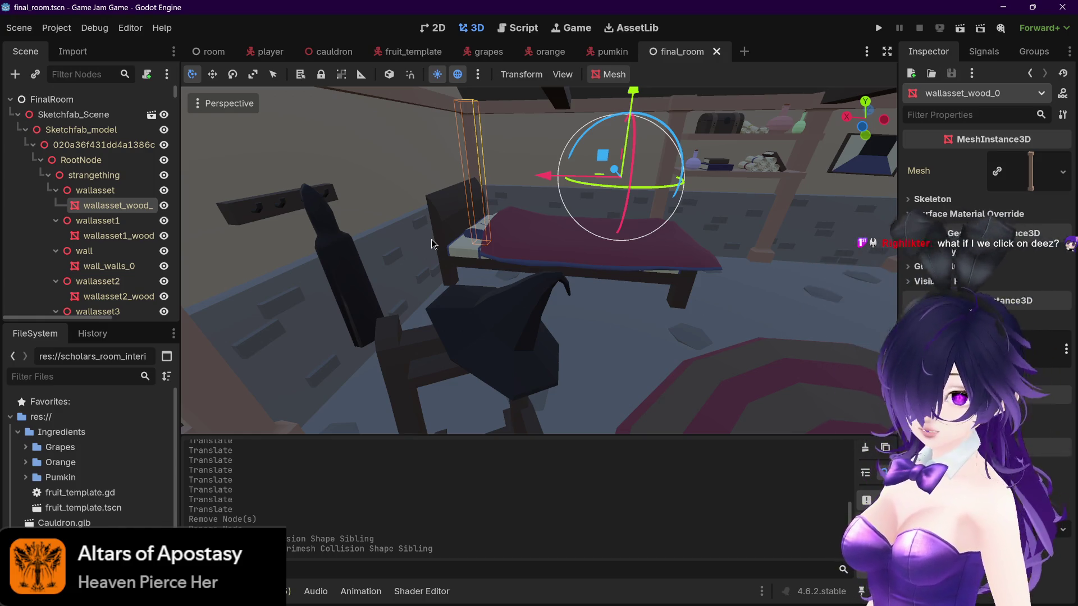
pyautogui.moveTo(616, 172)
pyautogui.mouseDown()
pyautogui.moveTo(628, 176)
pyautogui.moveTo(574, 187)
pyautogui.mouseUp()
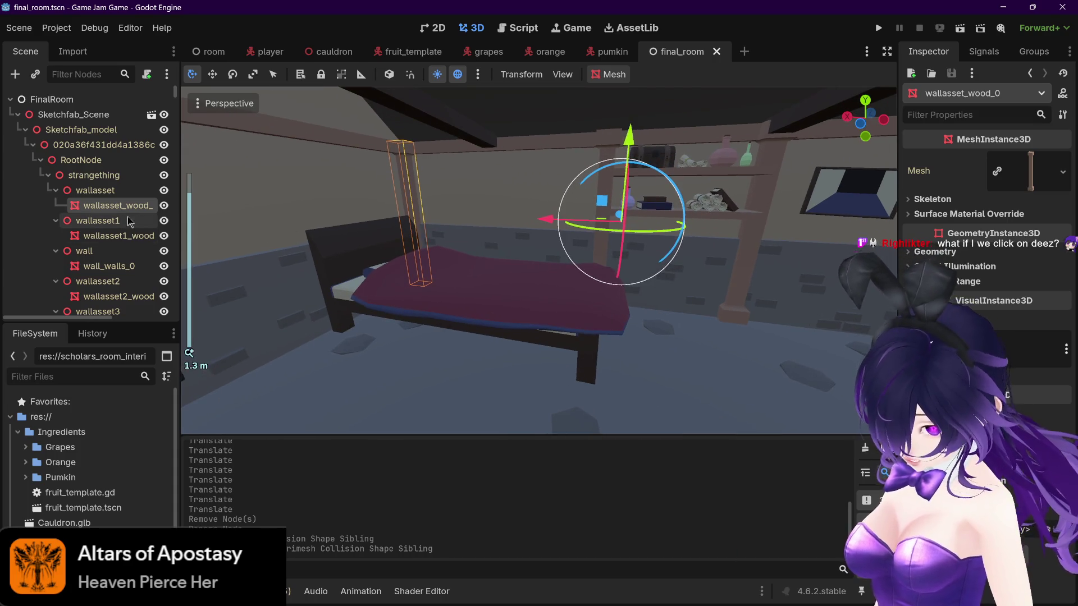
pyautogui.click(107, 236)
pyautogui.click(105, 268)
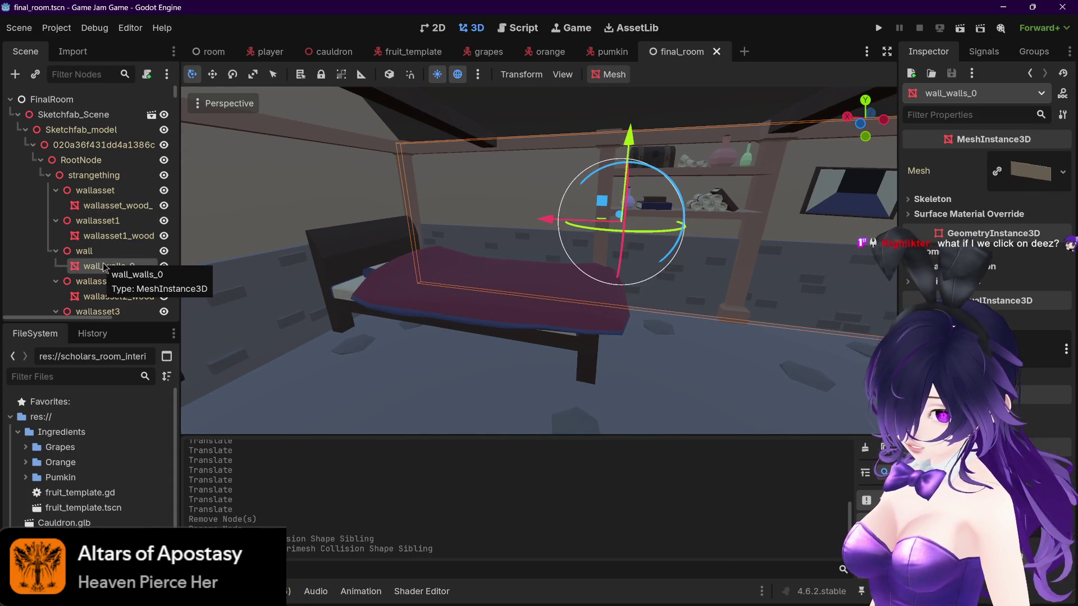
# Step: Frame wall_walls_0 and create a bounding-box collision shape for it
pyautogui.press('f')
pyautogui.click(615, 75)
pyautogui.click(625, 96)
pyautogui.click(508, 302)
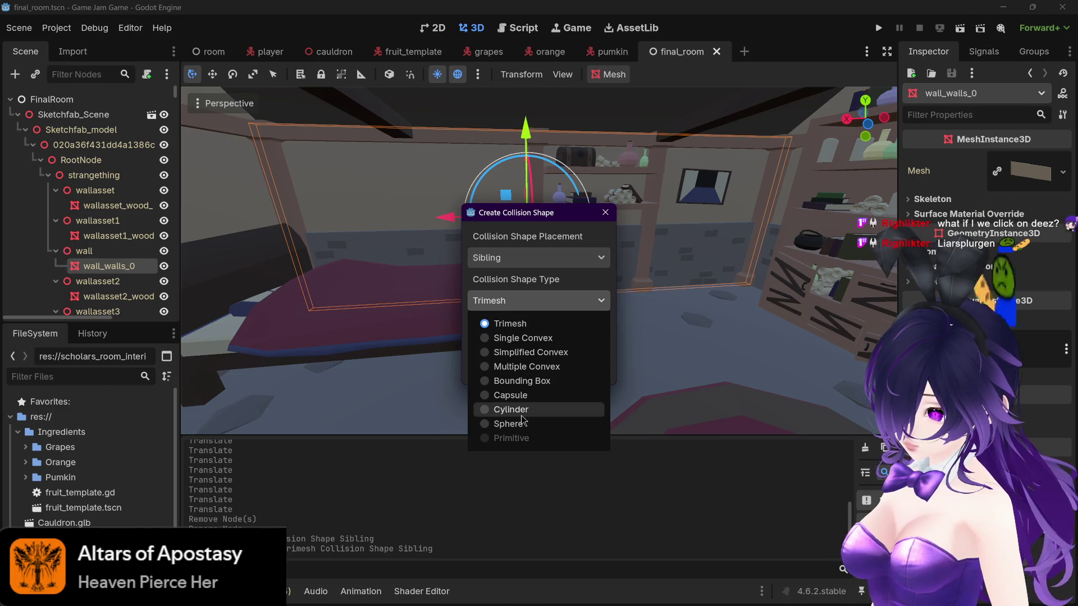
pyautogui.click(534, 381)
pyautogui.click(500, 367)
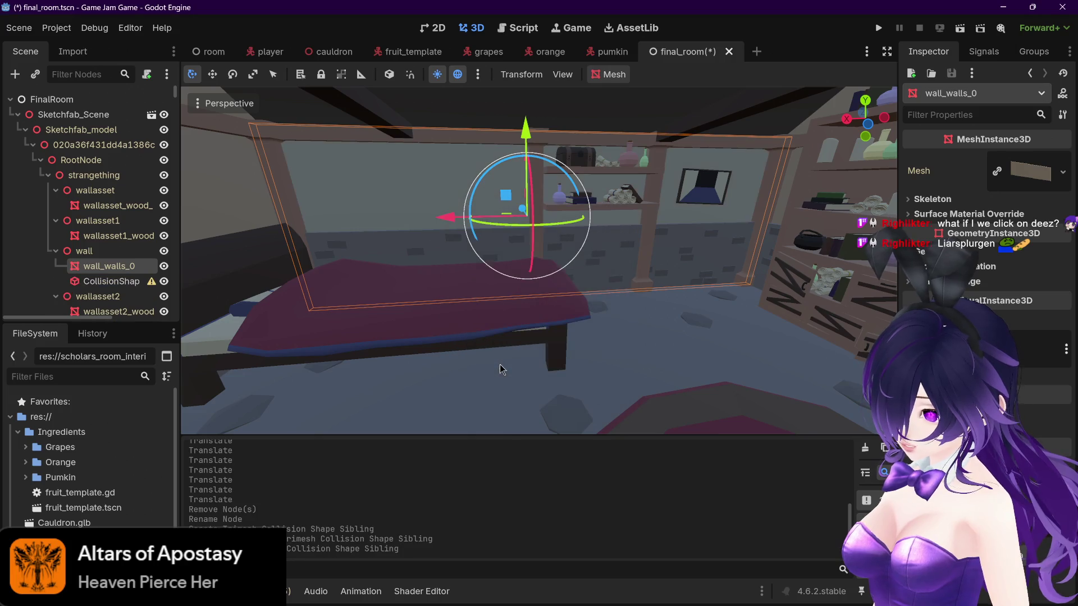
# Step: Drag the new CollisionShape in the tree, then undo its creation and save the scene
pyautogui.click(112, 282)
pyautogui.moveTo(158, 287)
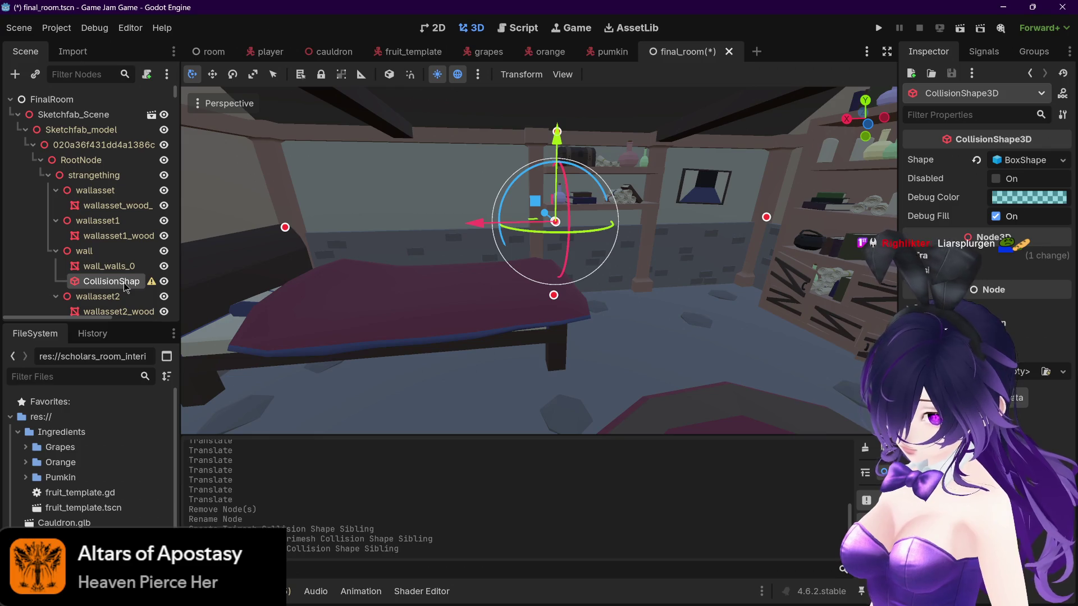
pyautogui.moveTo(112, 287)
pyautogui.mouseDown()
pyautogui.moveTo(93, 253)
pyautogui.moveTo(90, 285)
pyautogui.mouseUp()
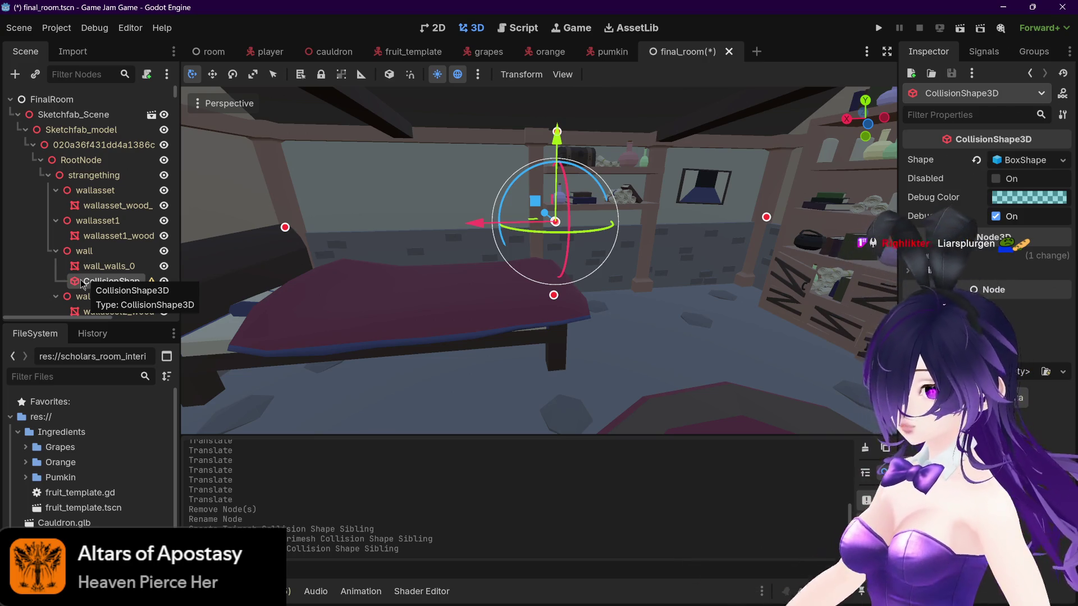
pyautogui.scroll(-1, 83, 284)
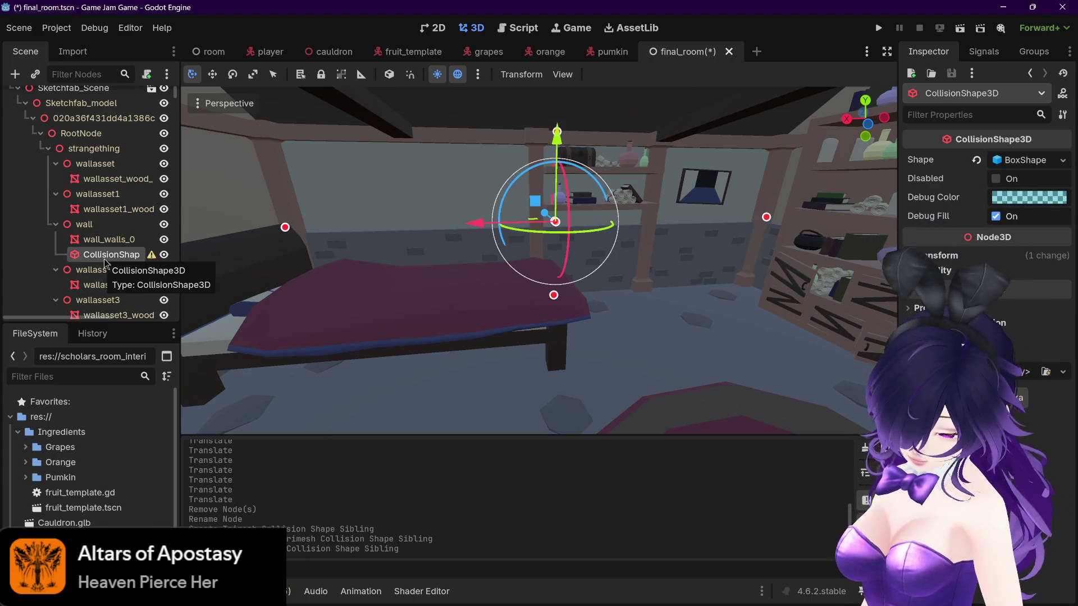
pyautogui.hotkey('ctrl', 'z')
pyautogui.hotkey('ctrl', 's')
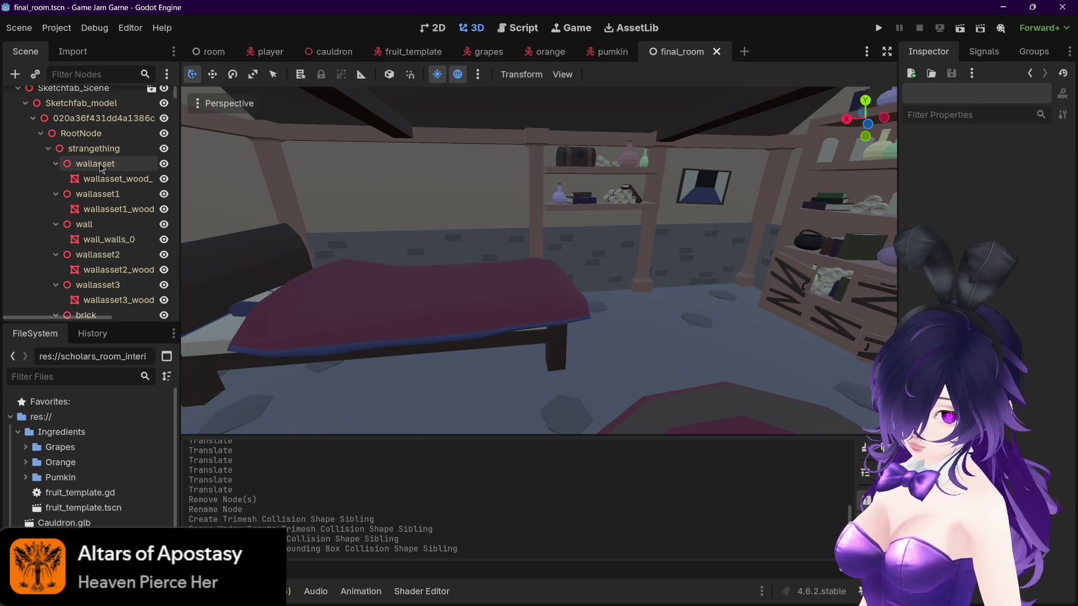
# Step: Select all 699 room-model nodes from last to first and create a collision shape for them
pyautogui.scroll(-10, 100, 180)
pyautogui.scroll(-10, 94, 250)
pyautogui.scroll(-15, 93, 265)
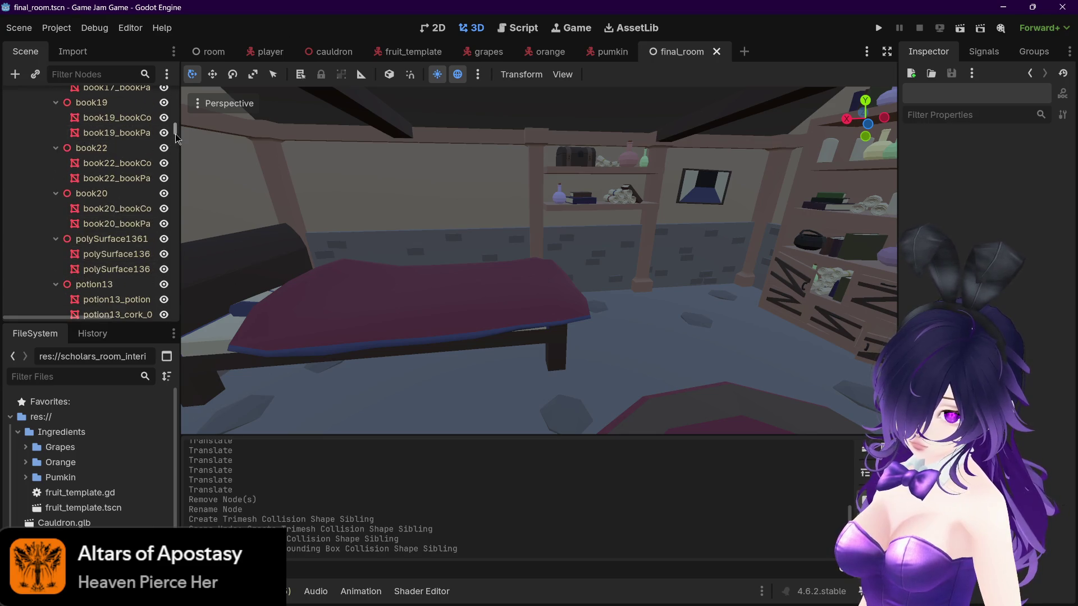
pyautogui.click(116, 300)
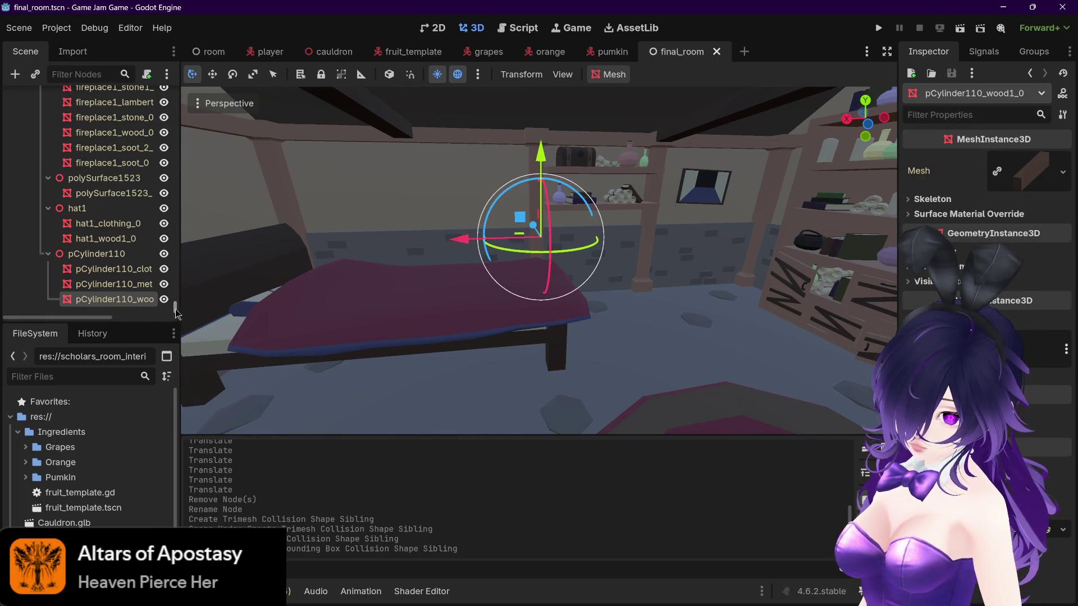
pyautogui.moveTo(176, 313); pyautogui.dragTo(175, 93)
pyautogui.keyDown('shift'); pyautogui.click(112, 206); pyautogui.keyUp('shift')
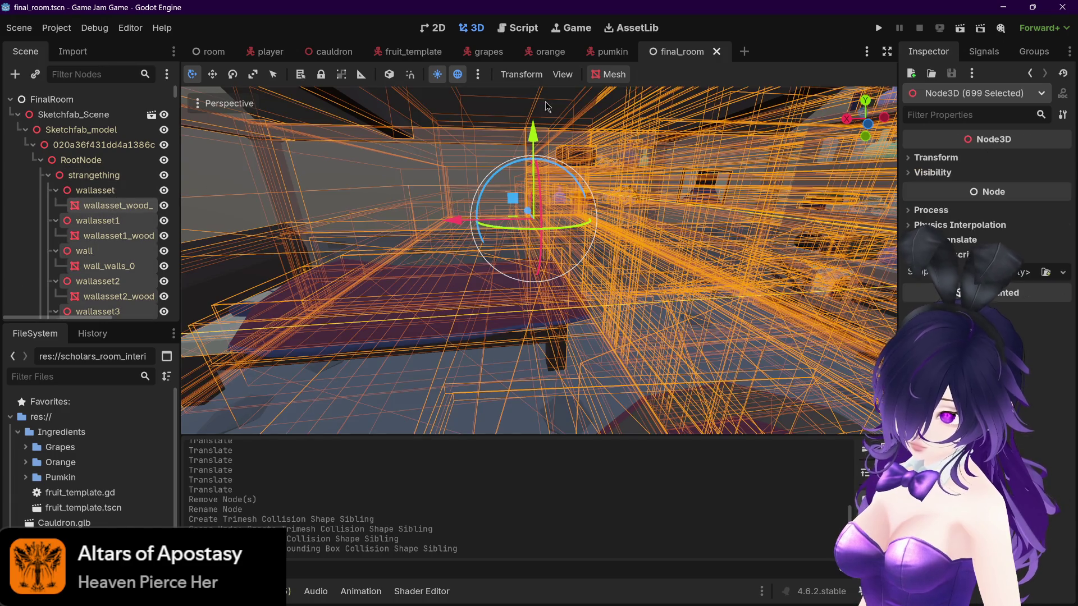
pyautogui.click(609, 74)
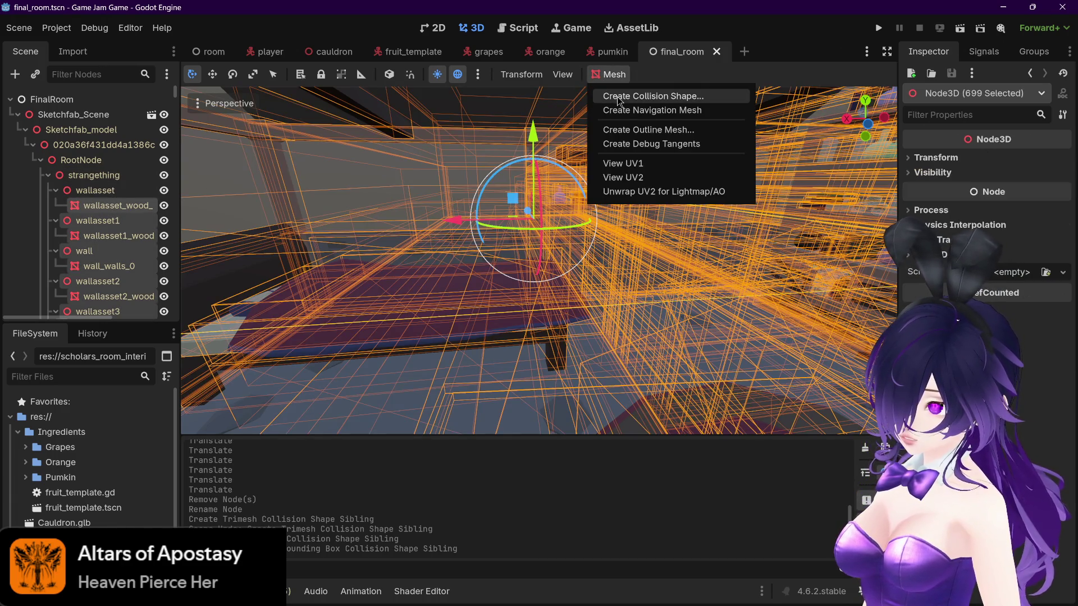
pyautogui.click(617, 99)
pyautogui.click(502, 368)
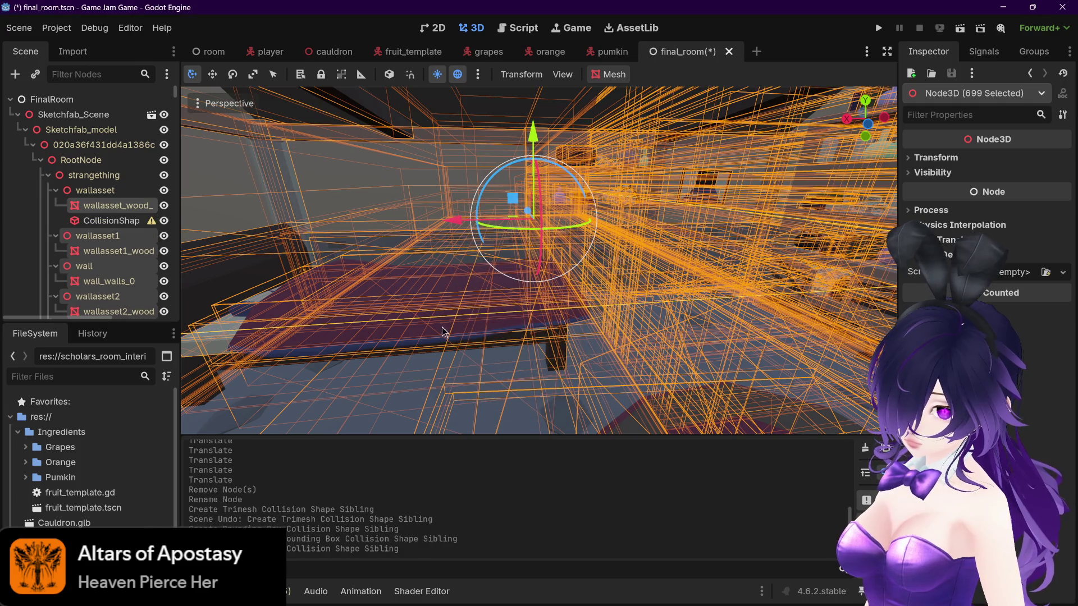
pyautogui.click(609, 52)
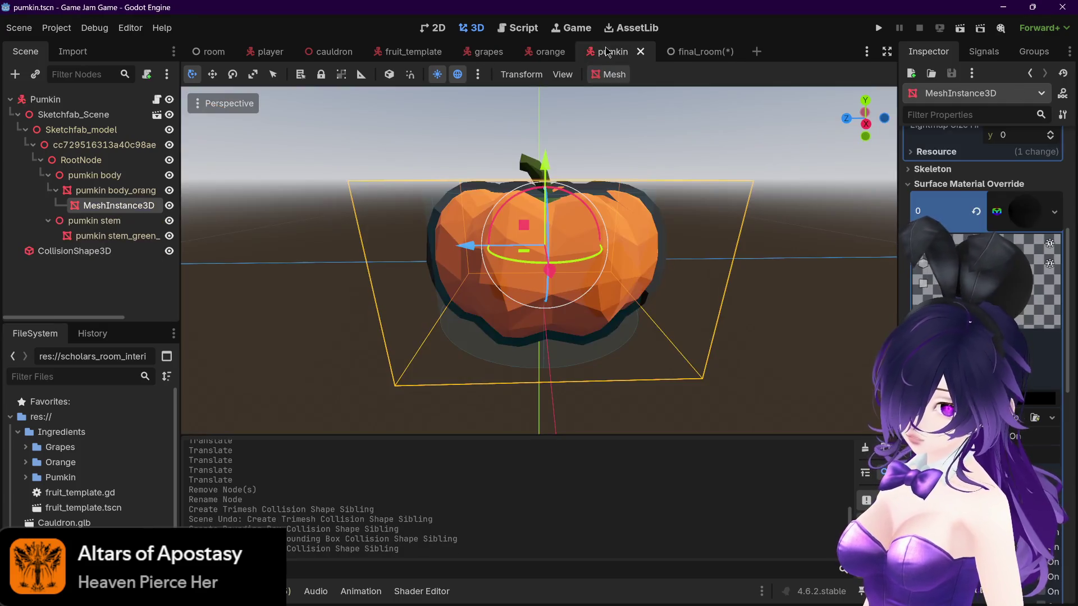
# Step: Collapse the pumpkin's hierarchy, return to final_room and select the first wall mesh
pyautogui.click(18, 115)
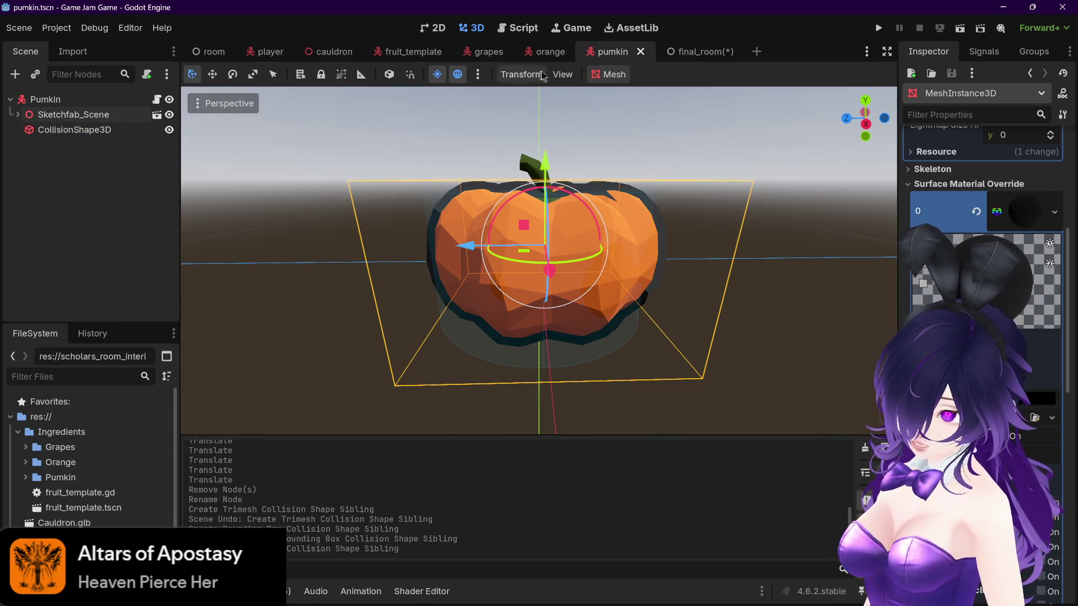
pyautogui.click(701, 56)
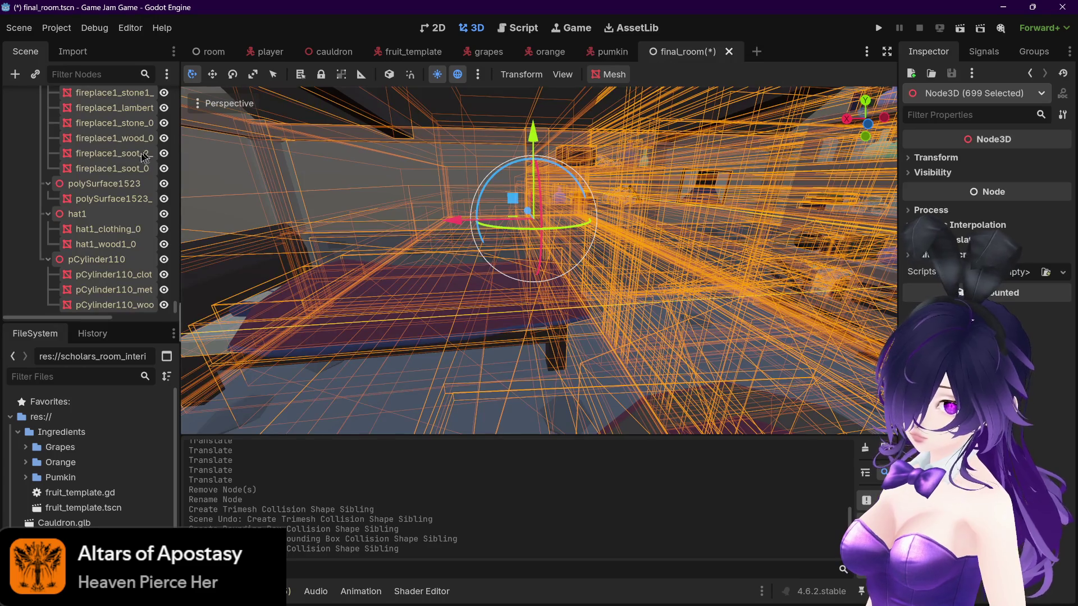
pyautogui.scroll(10, 79, 212)
pyautogui.moveTo(176, 302); pyautogui.dragTo(176, 87)
pyautogui.click(109, 205)
# Step: Move CollisionShape3D directly under FinalRoom, placing it below the collapsed Sketchfab_Scene
pyautogui.moveTo(90, 223); pyautogui.dragTo(28, 116)
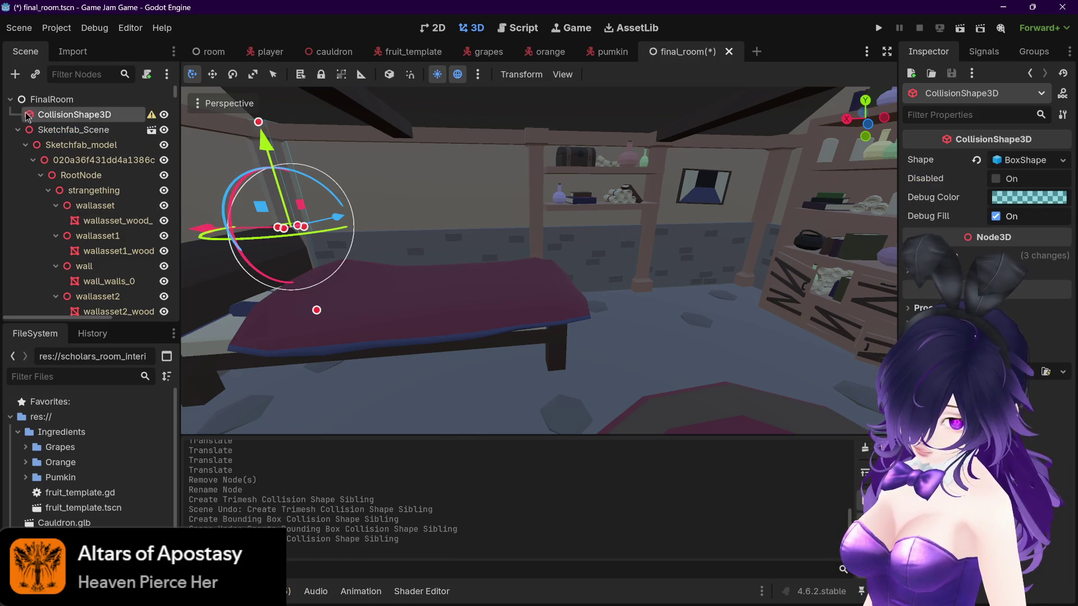
pyautogui.doubleClick(69, 117)
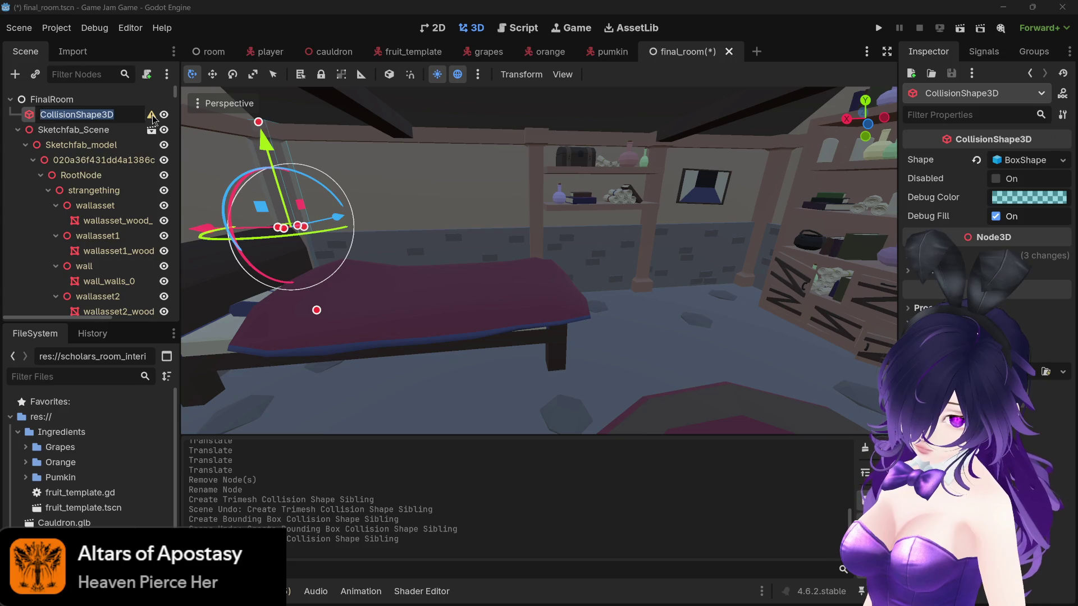
pyautogui.press('Return')
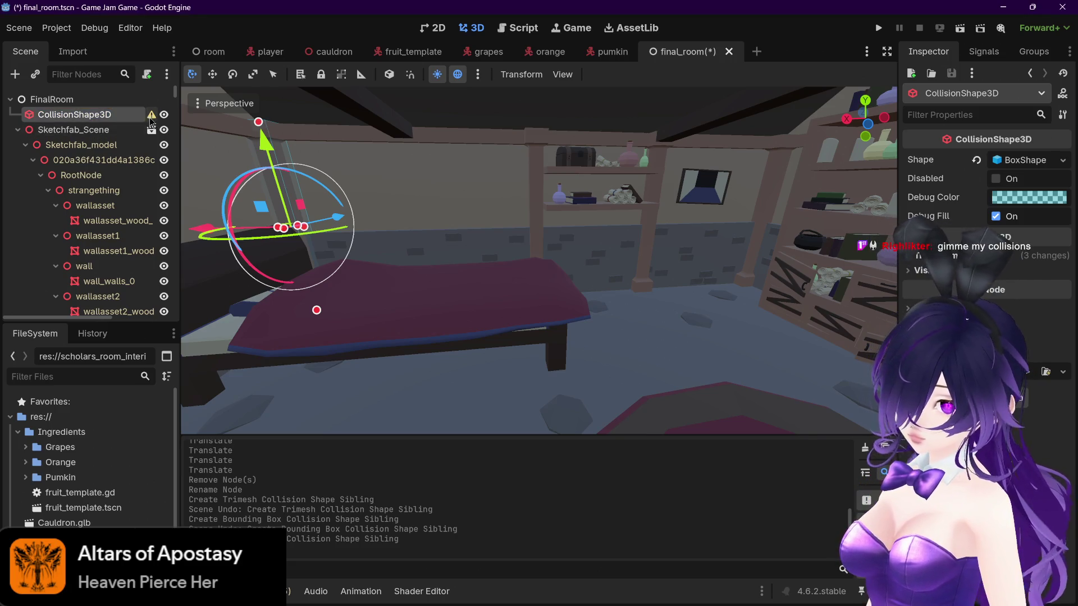
pyautogui.moveTo(153, 119)
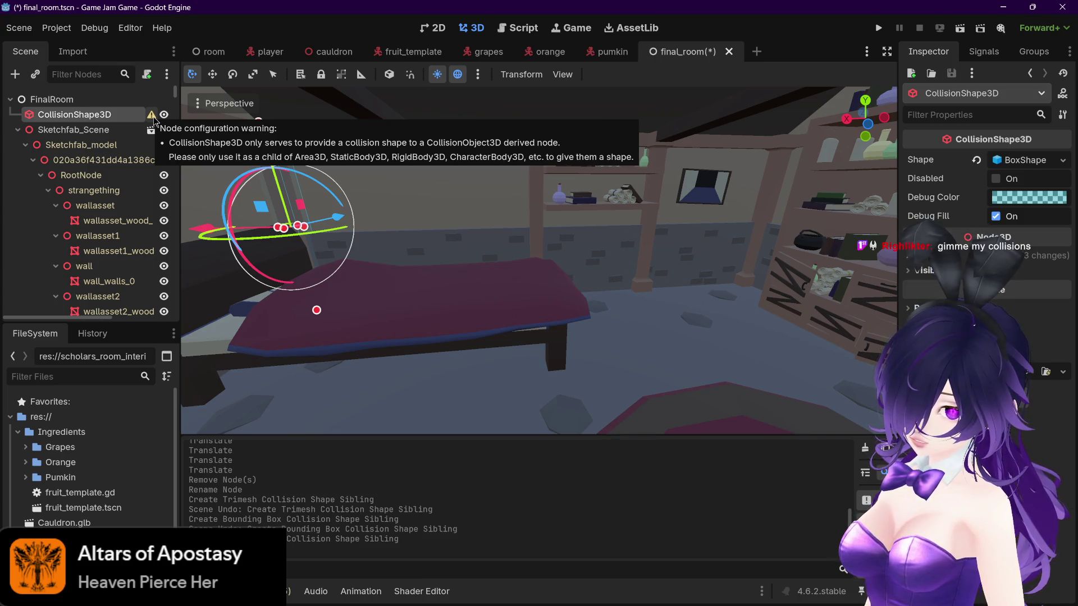
pyautogui.click(18, 130)
pyautogui.moveTo(68, 114)
pyautogui.mouseDown()
pyautogui.moveTo(88, 144)
pyautogui.moveTo(94, 124)
pyautogui.moveTo(102, 133)
pyautogui.mouseUp()
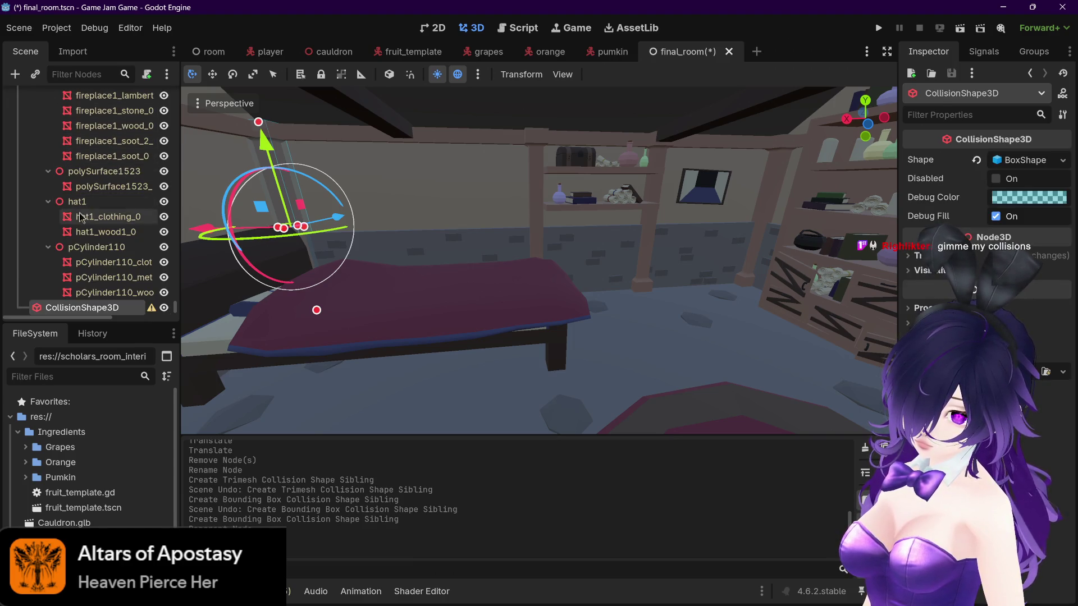
pyautogui.click(209, 52)
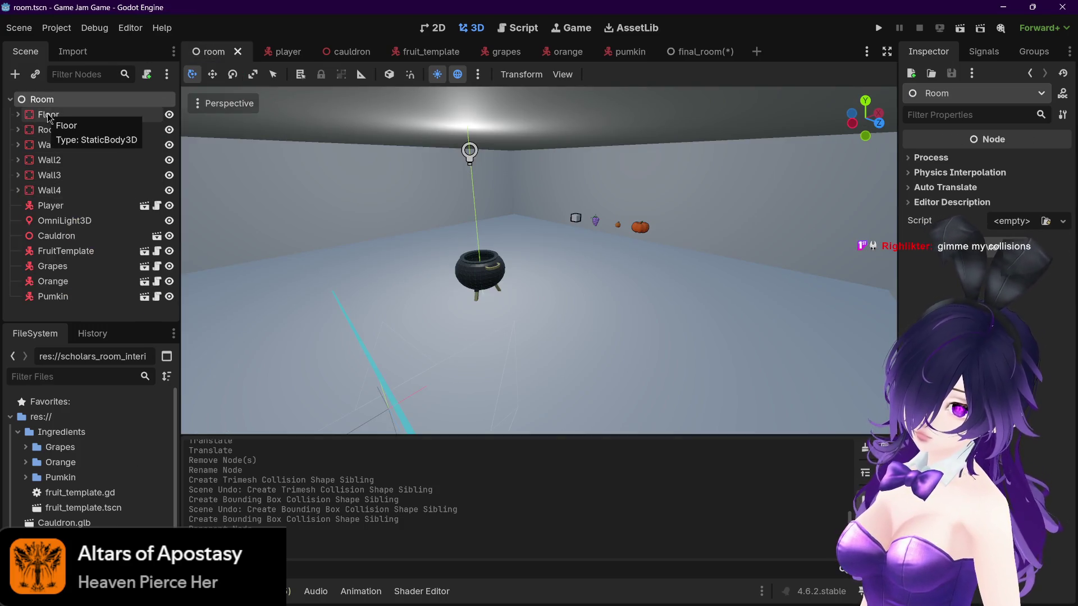
# Step: Switch back to the final_room scene and select the FinalRoom root node
pyautogui.click(699, 52)
pyautogui.scroll(2, 164, 295)
pyautogui.scroll(-2, 171, 309)
pyautogui.moveTo(174, 306); pyautogui.dragTo(176, 86)
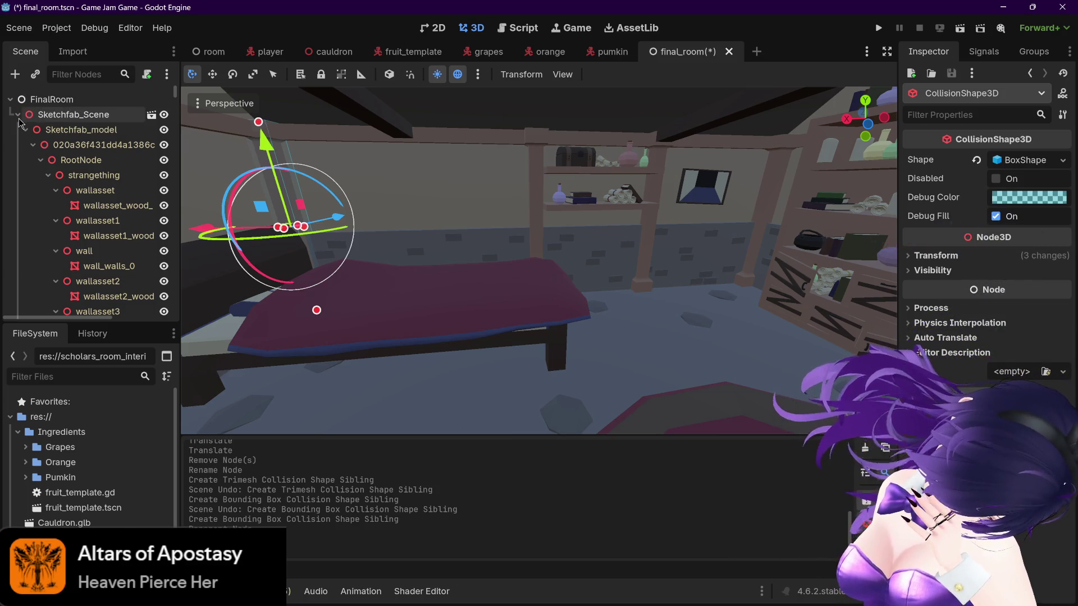
pyautogui.click(62, 102)
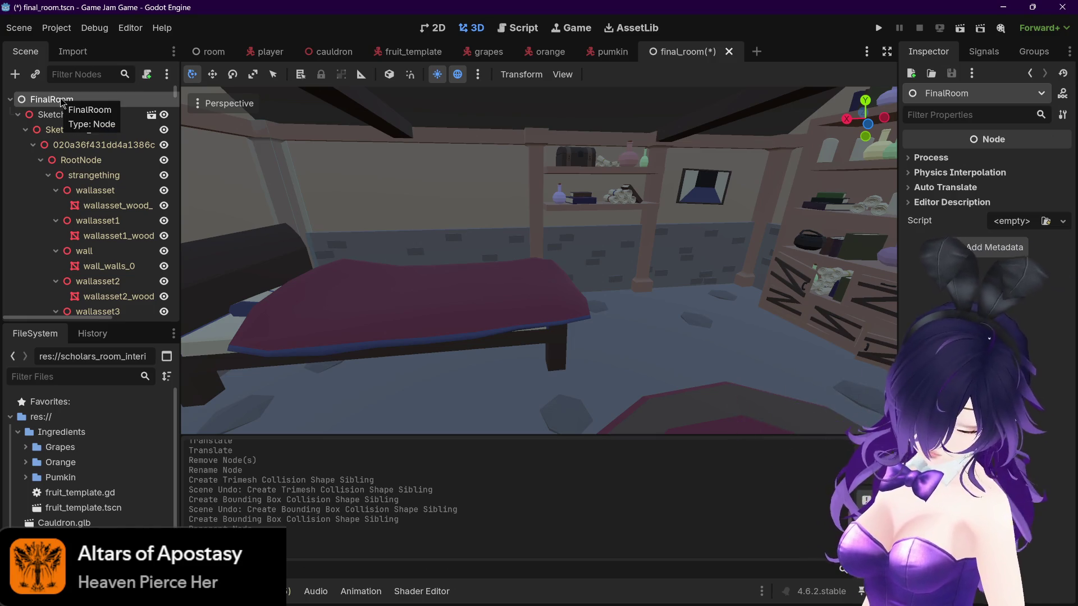
# Step: Add a StaticBody3D child node under FinalRoom
pyautogui.hotkey('ctrl', 'a')
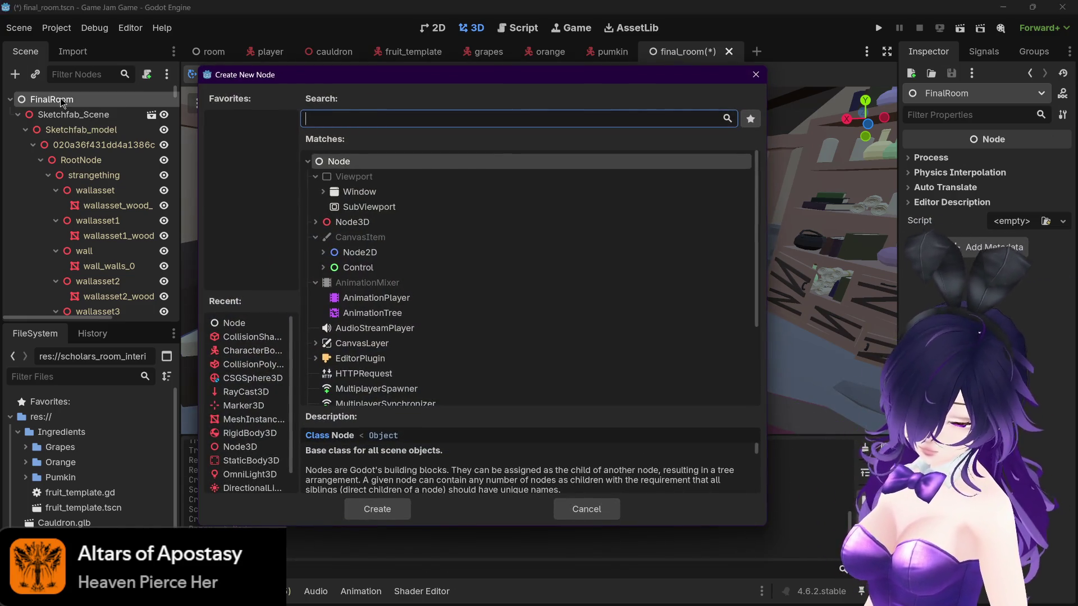
pyautogui.write('static')
pyautogui.press('Down')
pyautogui.press('Down')
pyautogui.press('Down')
pyautogui.press('Return')
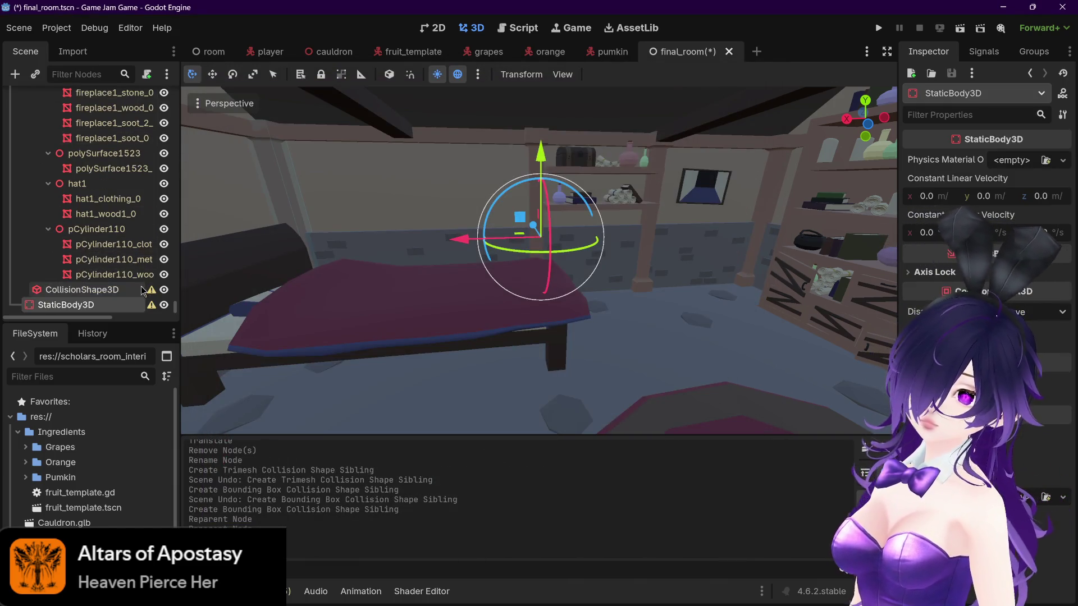
# Step: Move Sketchfab_Scene and the CollisionShape3D inside StaticBody3D and save the scene
pyautogui.scroll(15, 113, 252)
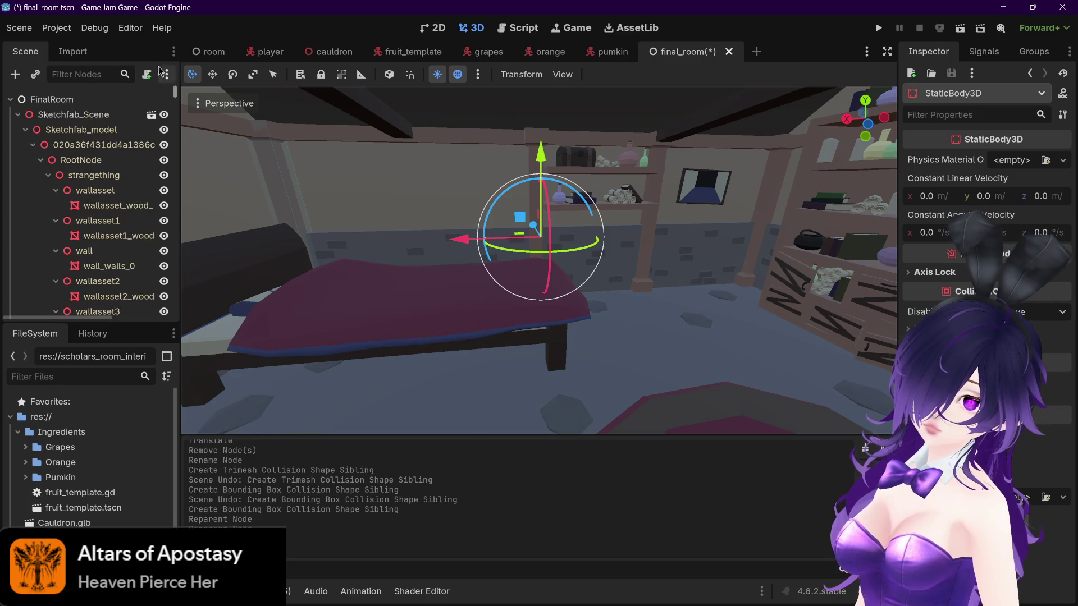
pyautogui.click(18, 114)
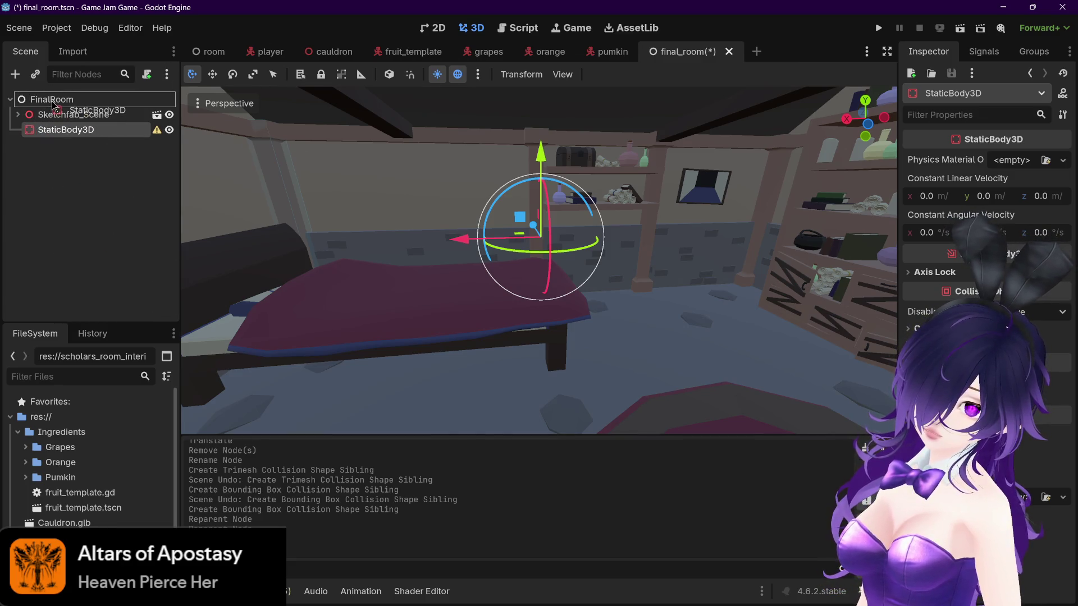
pyautogui.moveTo(51, 110)
pyautogui.mouseDown()
pyautogui.moveTo(48, 127)
pyautogui.moveTo(65, 129)
pyautogui.mouseUp()
pyautogui.click(26, 130)
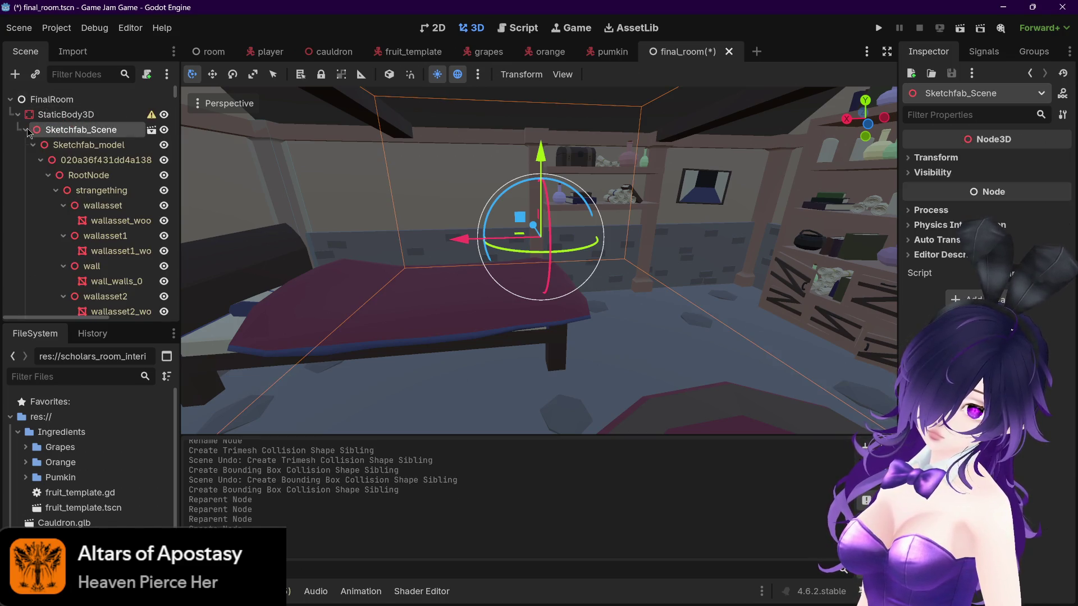
pyautogui.moveTo(174, 96); pyautogui.dragTo(171, 313)
pyautogui.moveTo(107, 302); pyautogui.dragTo(80, 311)
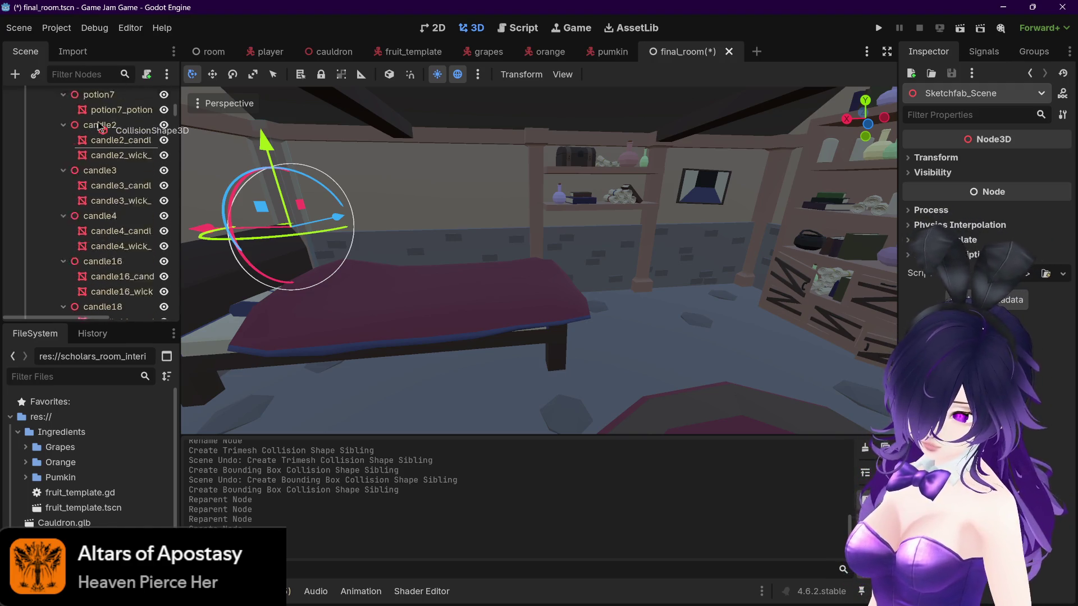
pyautogui.moveTo(98, 125); pyautogui.dragTo(91, 124)
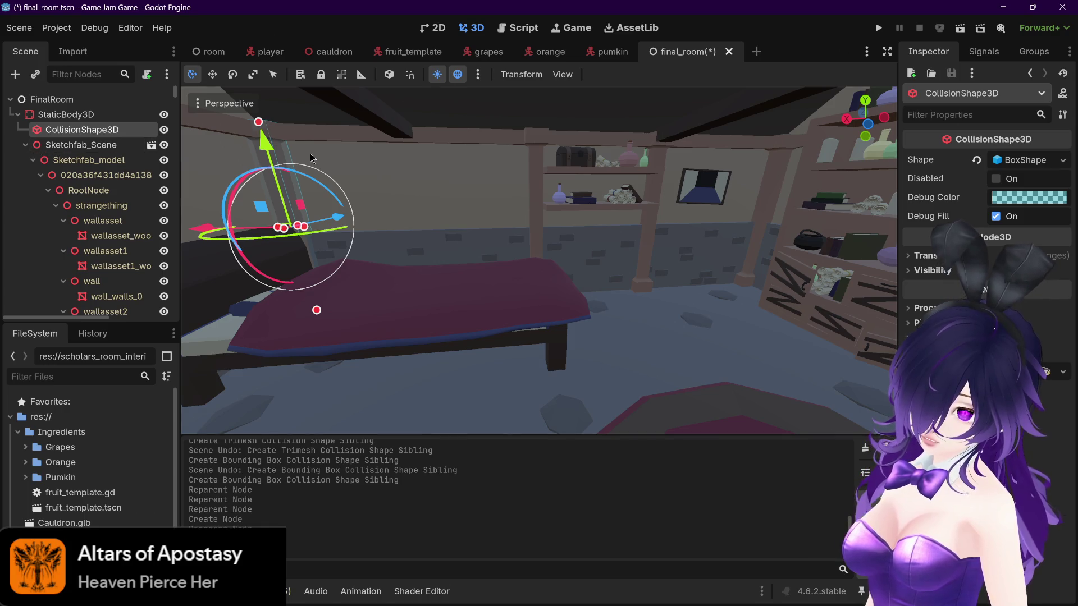
pyautogui.hotkey('ctrl', 's')
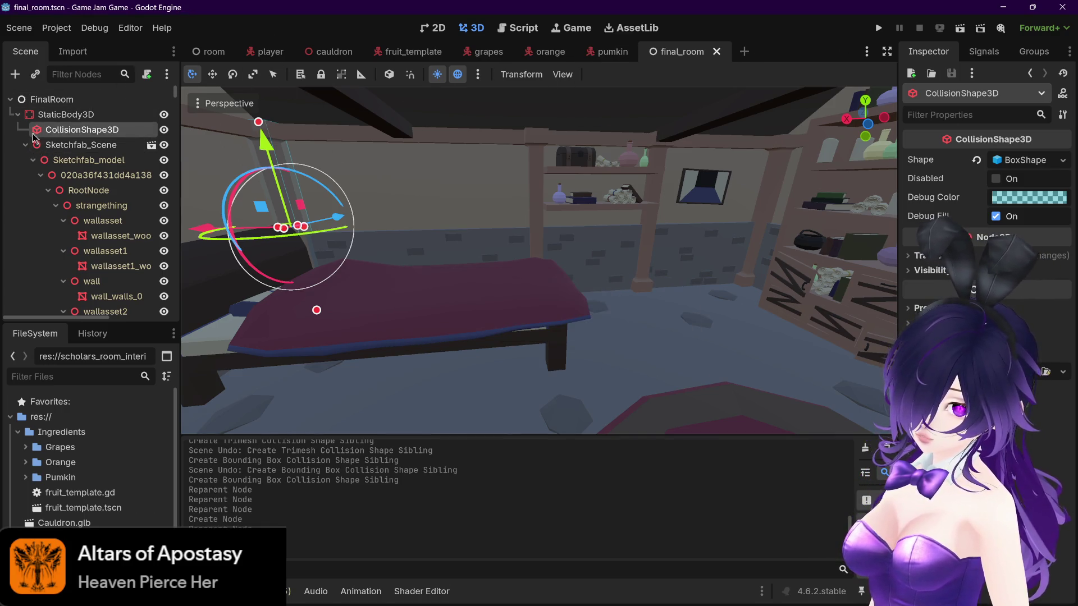
# Step: Instance player.tscn as a child of FinalRoom and save
pyautogui.click(25, 144)
pyautogui.click(66, 116)
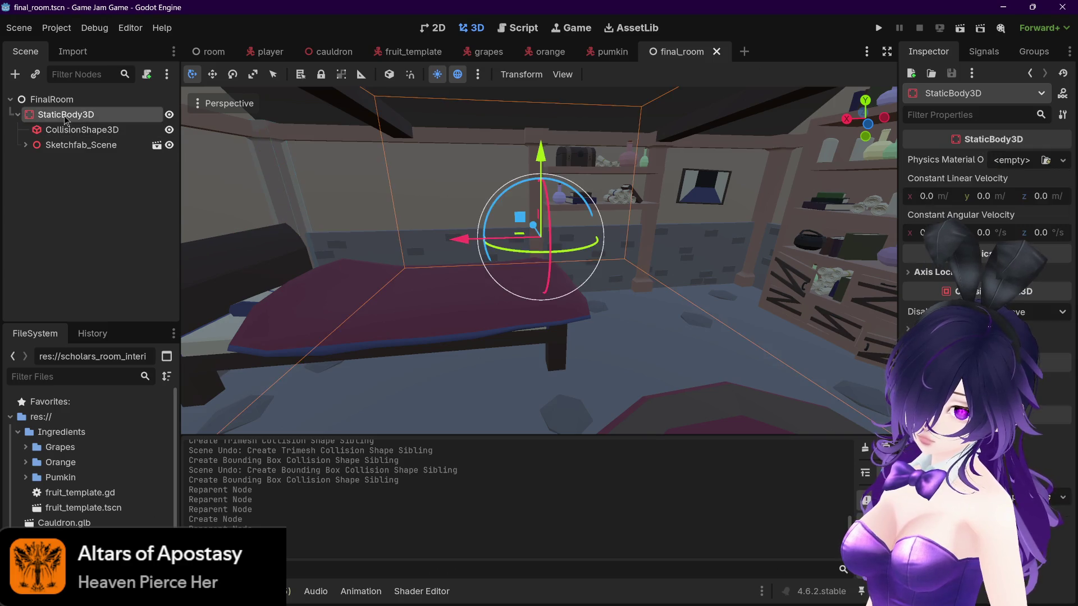
pyautogui.click(74, 101)
pyautogui.rightClick(75, 104)
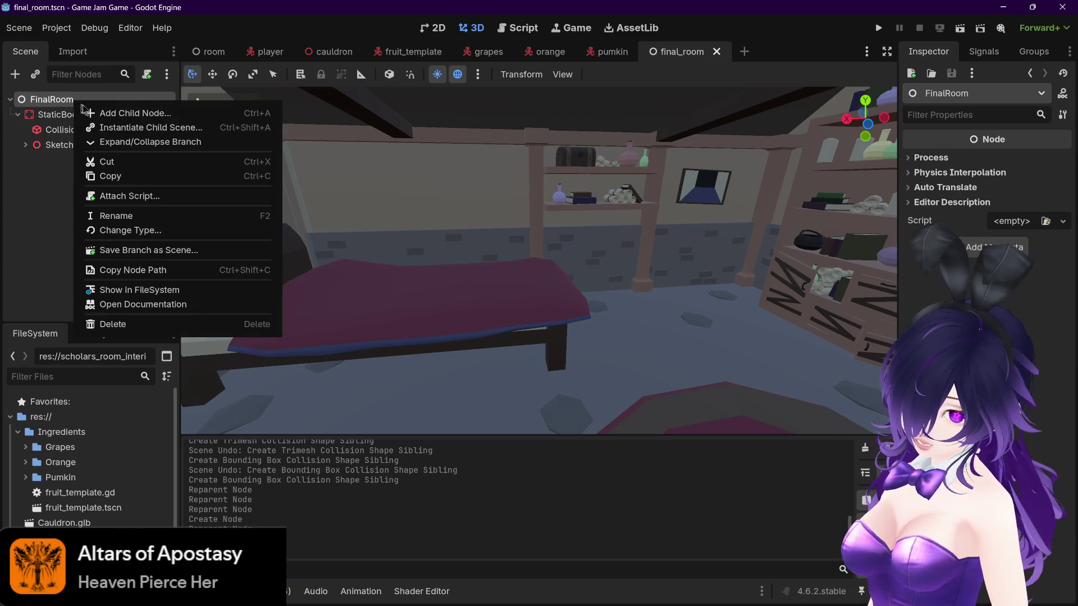
pyautogui.click(247, 129)
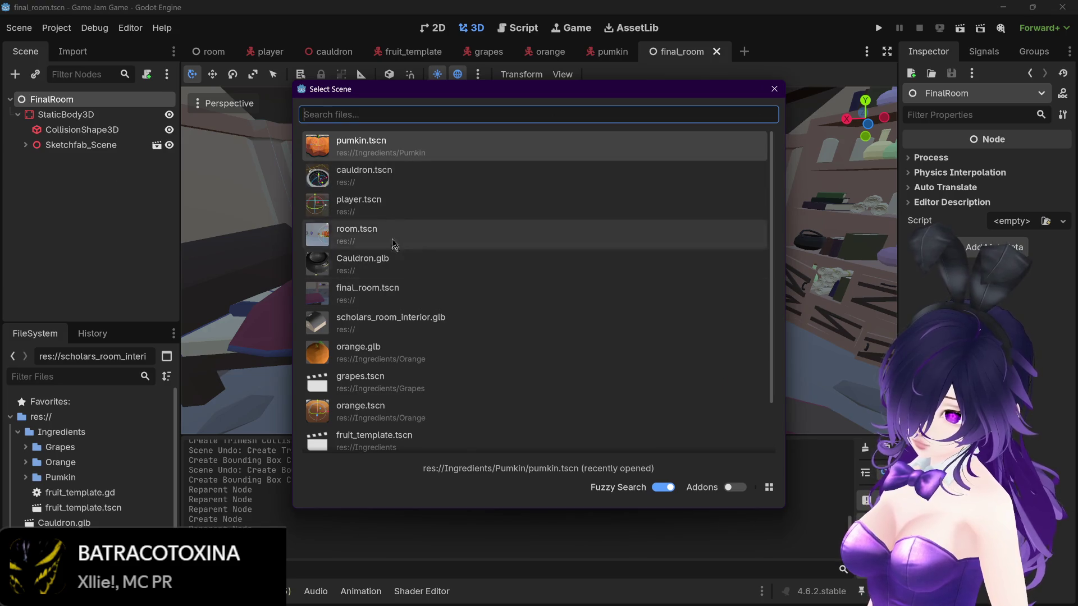
pyautogui.write('player')
pyautogui.doubleClick(411, 152)
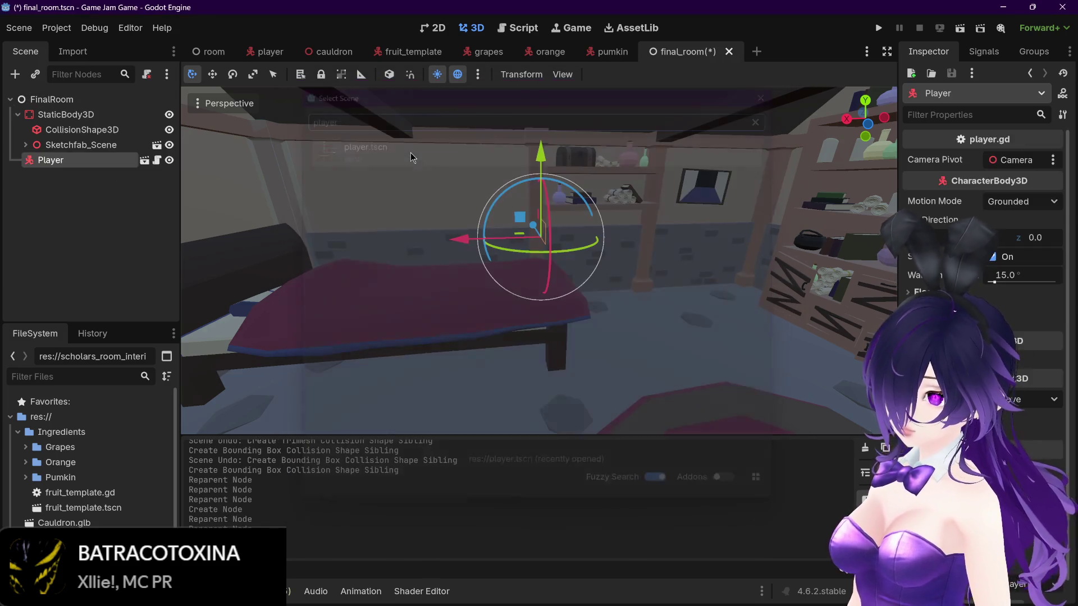
pyautogui.hotkey('ctrl', 's')
# Step: Move the Player into the house and raise it slightly above the floor
pyautogui.scroll(-10, 591, 238)
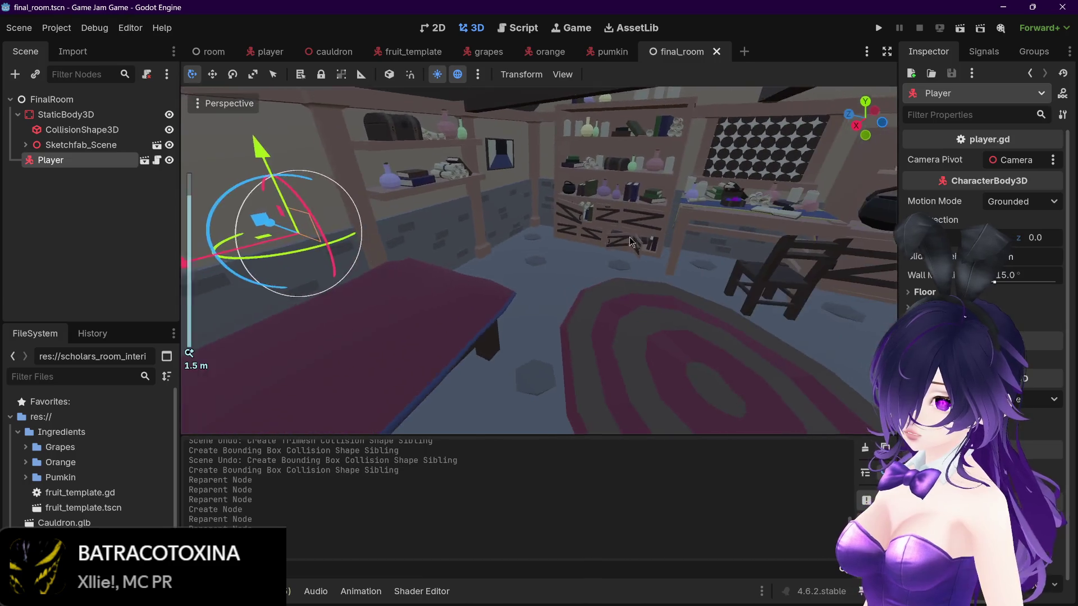
pyautogui.scroll(2, 607, 240)
pyautogui.moveTo(443, 281)
pyautogui.mouseDown()
pyautogui.moveTo(570, 292)
pyautogui.moveTo(573, 242)
pyautogui.mouseUp()
pyautogui.scroll(20, 570, 288)
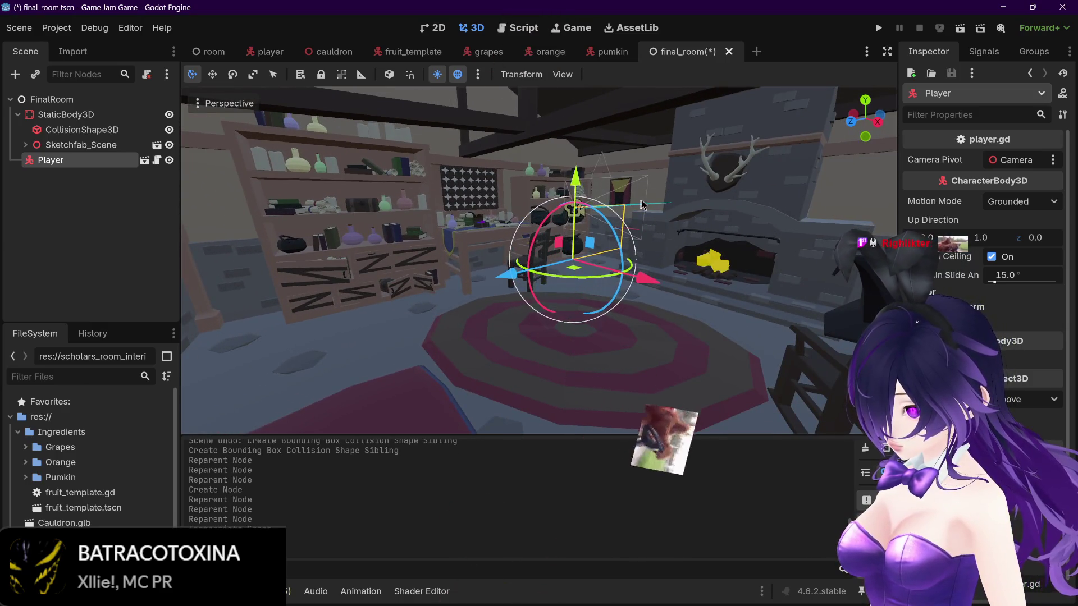
pyautogui.moveTo(287, 219)
pyautogui.mouseDown()
pyautogui.moveTo(297, 175)
pyautogui.moveTo(309, 228)
pyautogui.moveTo(305, 198)
pyautogui.mouseUp()
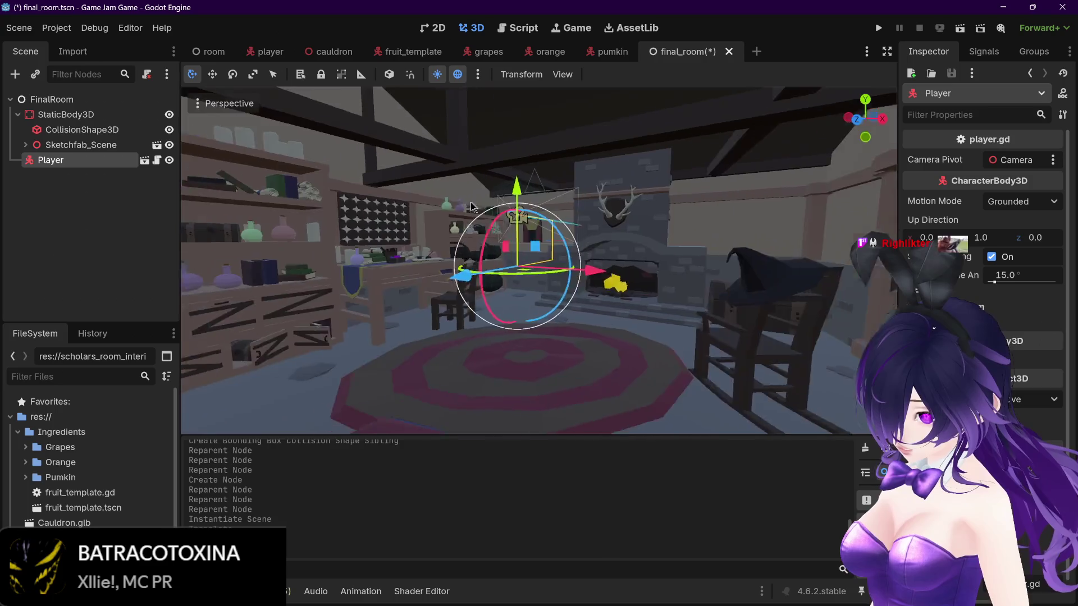
# Step: Playtest with F5 and stop, then run the current scene again and stop it
pyautogui.press('F5')
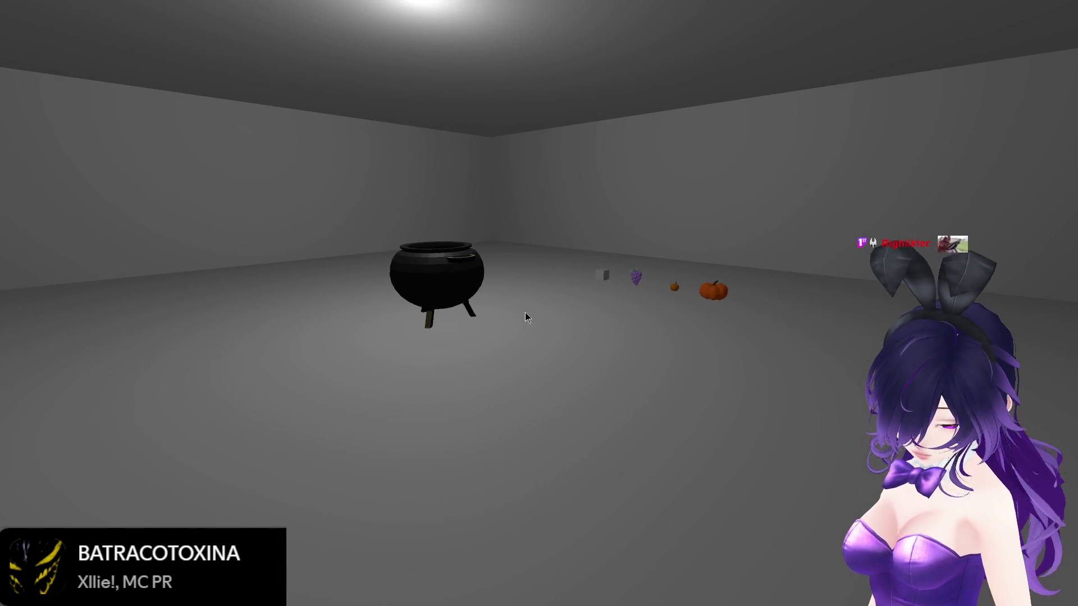
pyautogui.press('F8')
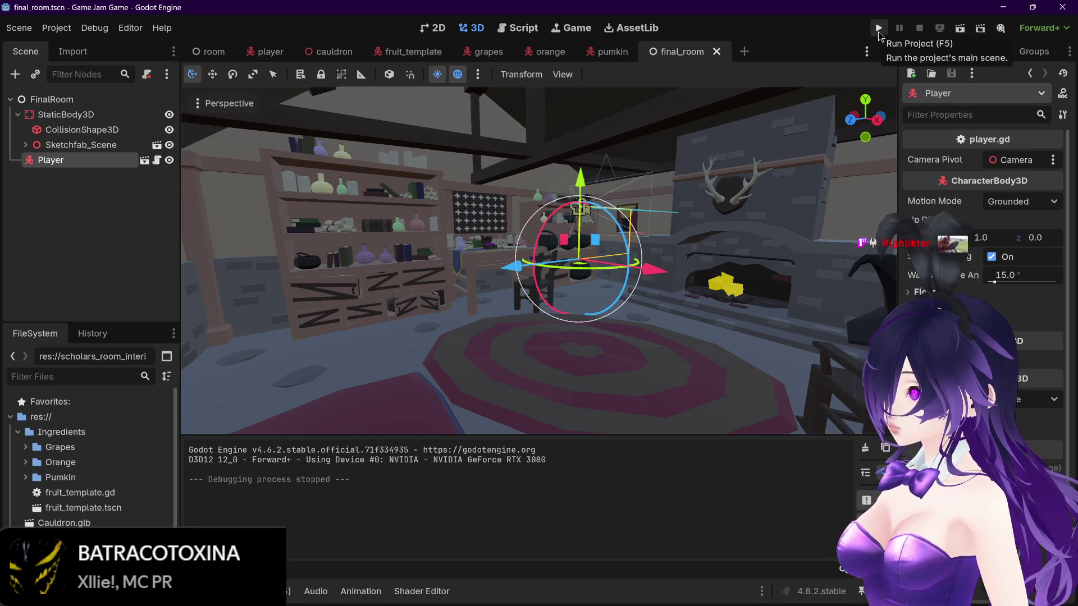
pyautogui.click(953, 33)
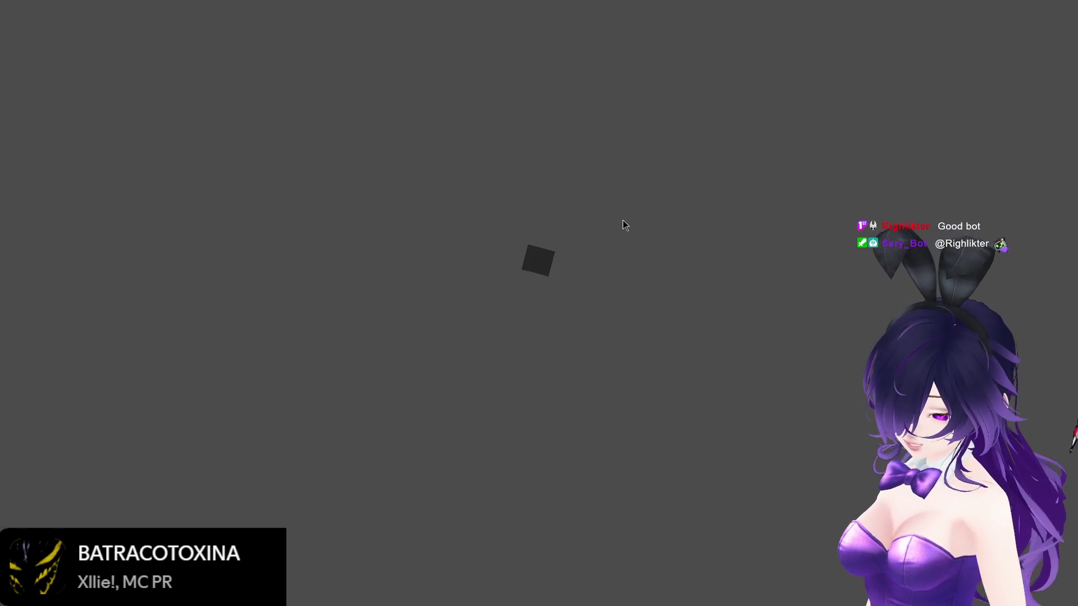
pyautogui.press('Escape')
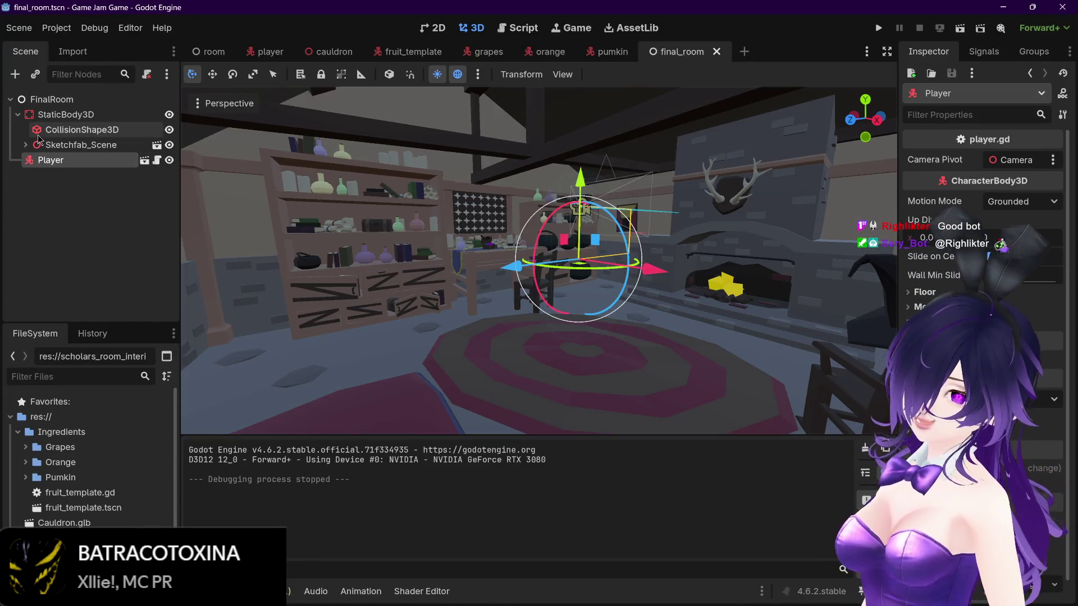
# Step: Try shifting the collision shape along Z, then undo the move
pyautogui.click(43, 133)
pyautogui.scroll(-5, 461, 224)
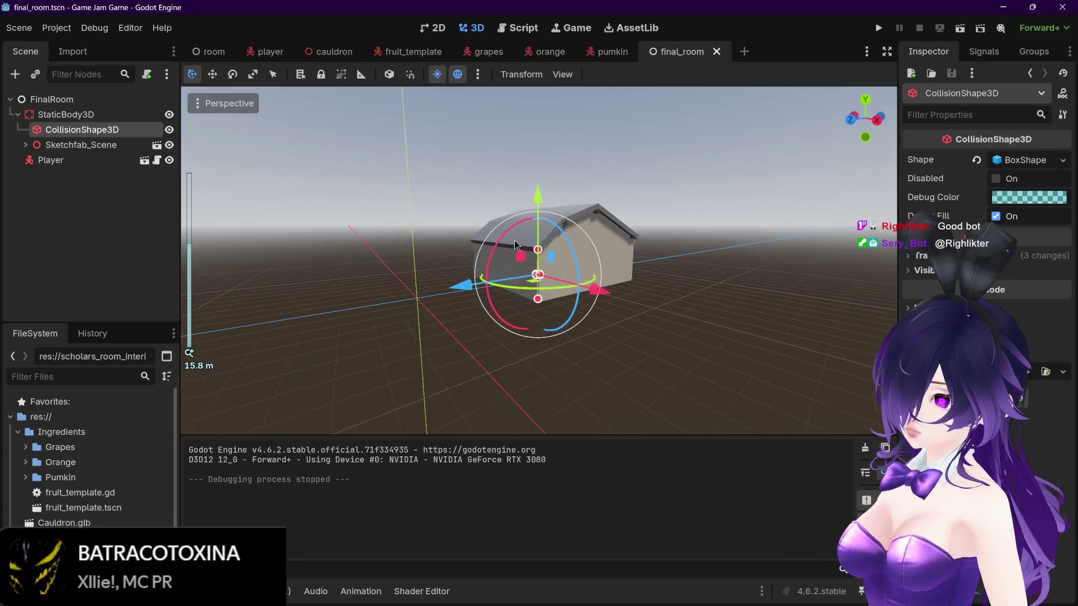
pyautogui.moveTo(420, 291)
pyautogui.mouseDown()
pyautogui.moveTo(360, 279)
pyautogui.moveTo(168, 285)
pyautogui.mouseUp()
pyautogui.scroll(-2, 416, 282)
pyautogui.scroll(5, 416, 282)
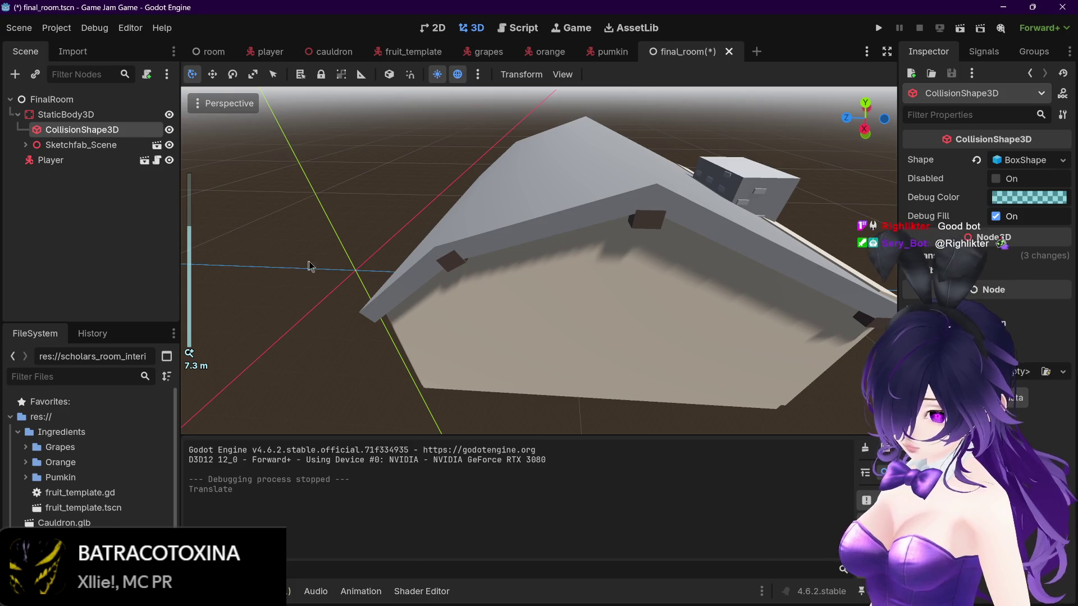
pyautogui.press('f')
pyautogui.moveTo(619, 246)
pyautogui.mouseDown()
pyautogui.moveTo(563, 238)
pyautogui.moveTo(643, 251)
pyautogui.mouseUp()
pyautogui.hotkey('ctrl', 'z')
pyautogui.press('f')
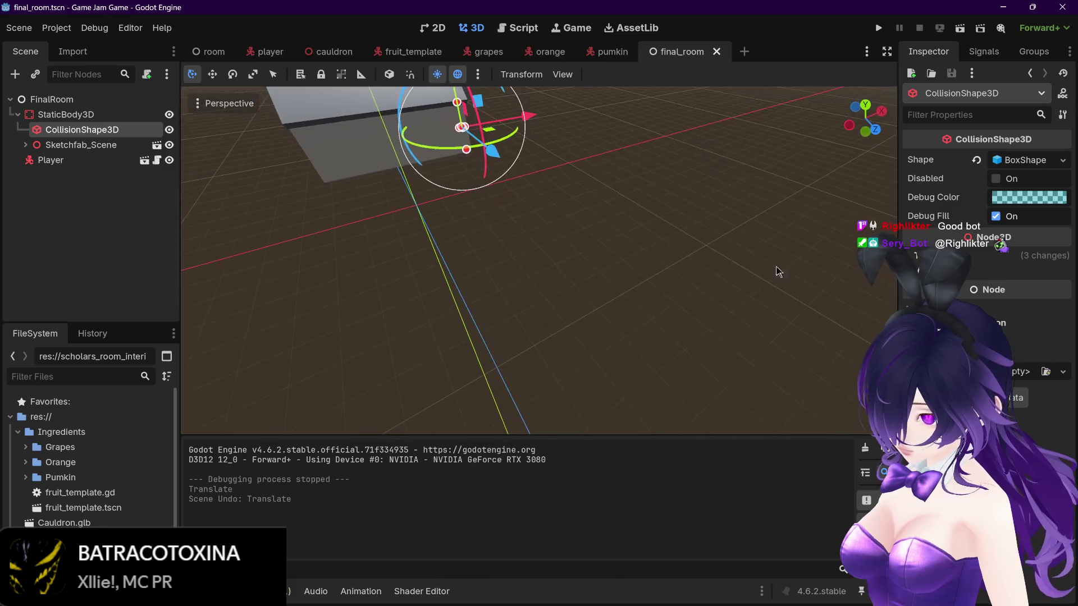
pyautogui.scroll(3, 582, 327)
pyautogui.scroll(5, 655, 365)
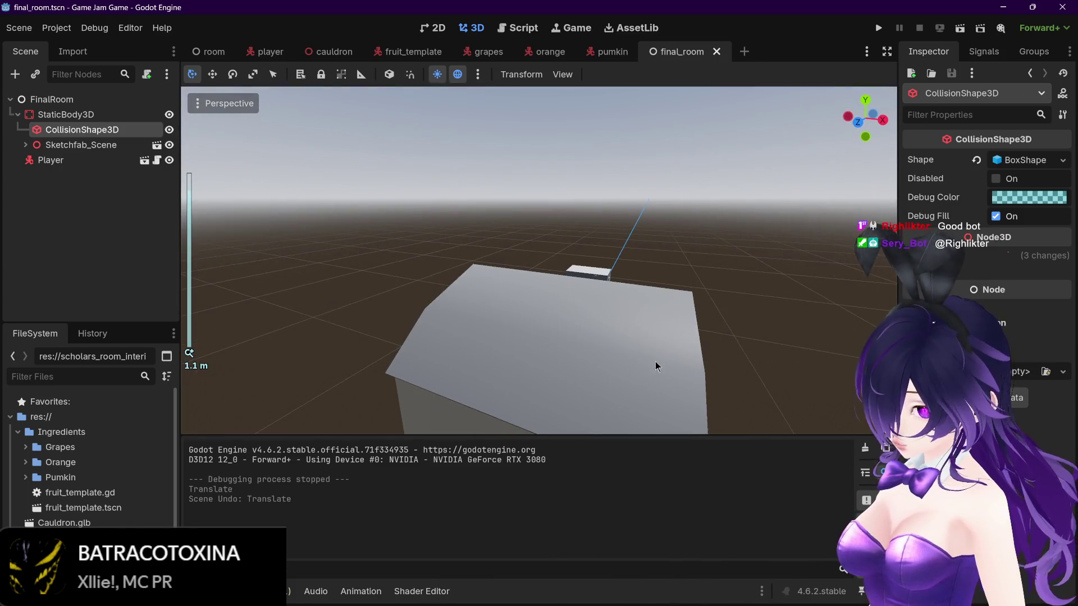
# Step: Delete the CollisionShape3D node from StaticBody3D
pyautogui.click(90, 144)
pyautogui.click(82, 130)
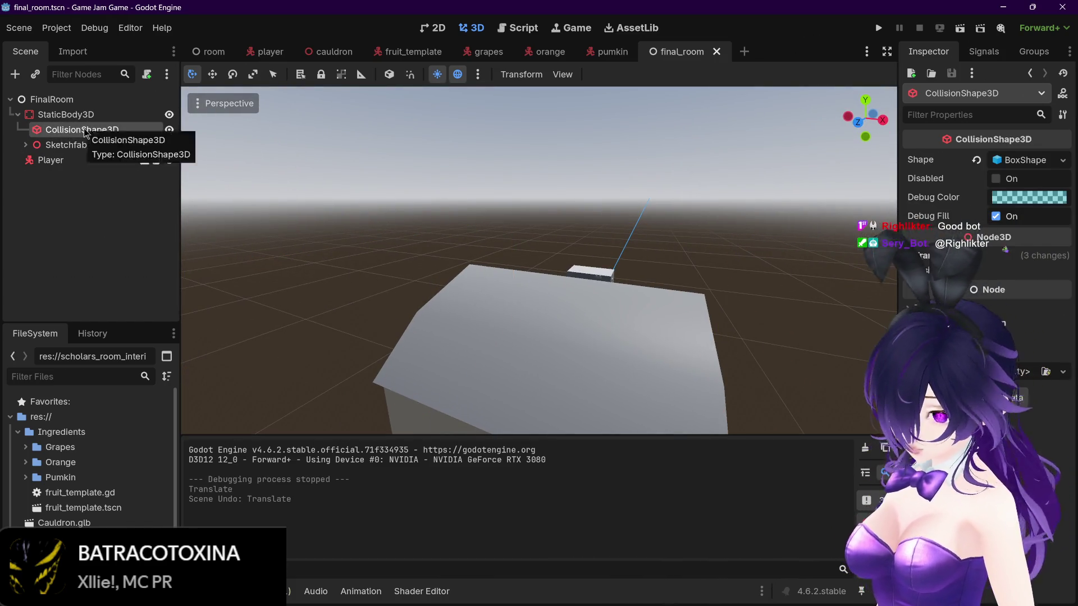
pyautogui.press('Delete')
pyautogui.click(502, 315)
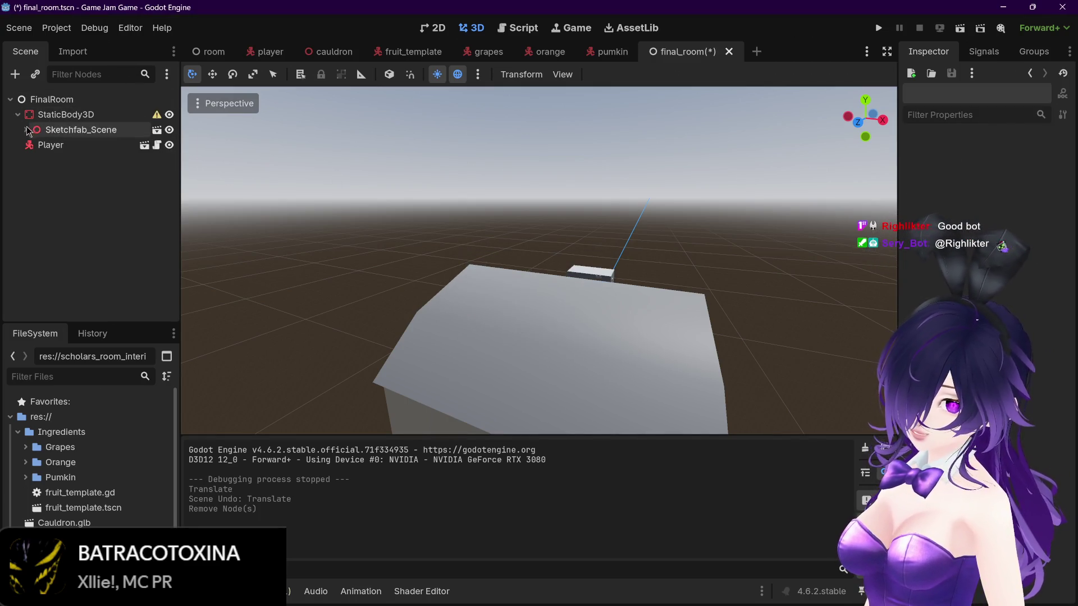
# Step: Expand and select the Sketchfab_Scene room model, viewing the room up close
pyautogui.click(26, 130)
pyautogui.click(63, 132)
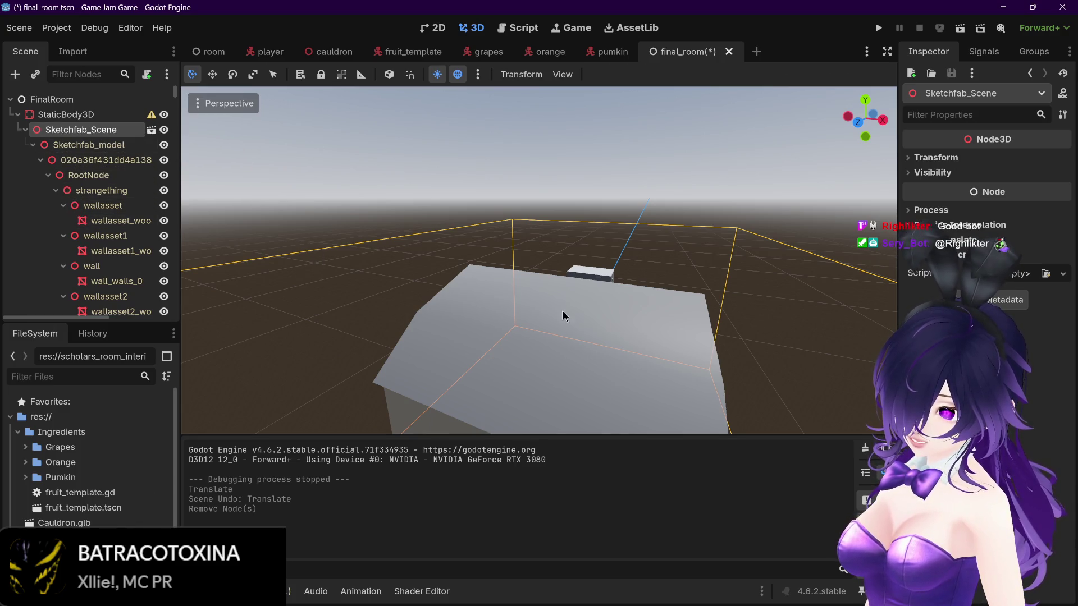
pyautogui.scroll(2, 589, 360)
pyautogui.scroll(-10, 592, 359)
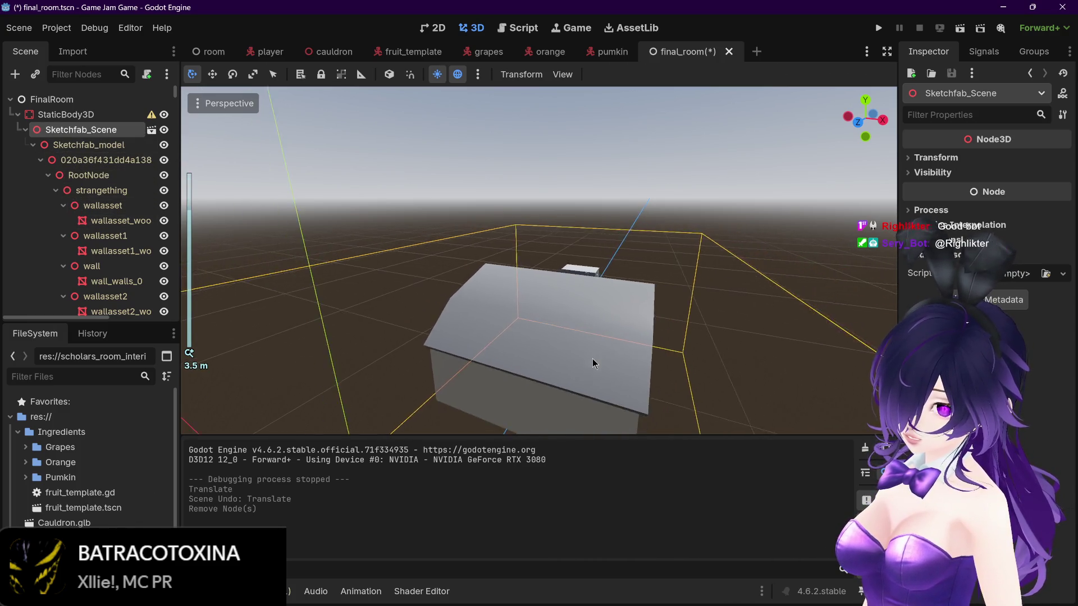
pyautogui.moveTo(599, 355)
pyautogui.mouseDown()
pyautogui.moveTo(594, 284)
pyautogui.moveTo(556, 292)
pyautogui.moveTo(507, 277)
pyautogui.moveTo(609, 269)
pyautogui.moveTo(512, 253)
pyautogui.moveTo(494, 268)
pyautogui.moveTo(533, 273)
pyautogui.moveTo(556, 337)
pyautogui.mouseUp()
pyautogui.scroll(3, 512, 253)
pyautogui.scroll(3, 512, 253)
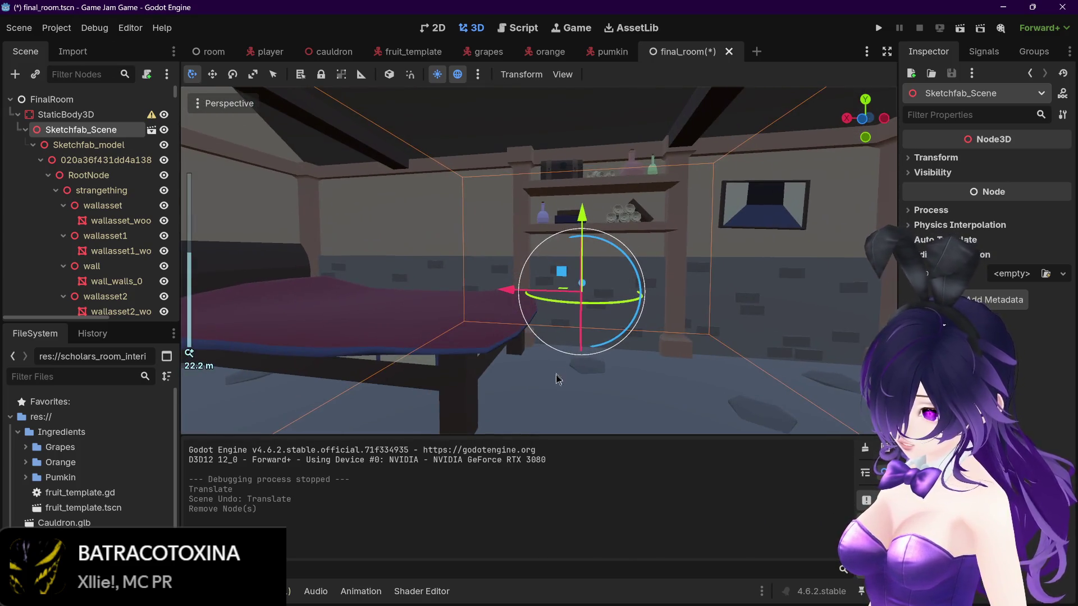
# Step: Frame floor_stone1_0 and then floor_stone_0 in the viewport
pyautogui.click(562, 385)
pyautogui.moveTo(561, 384); pyautogui.dragTo(566, 385)
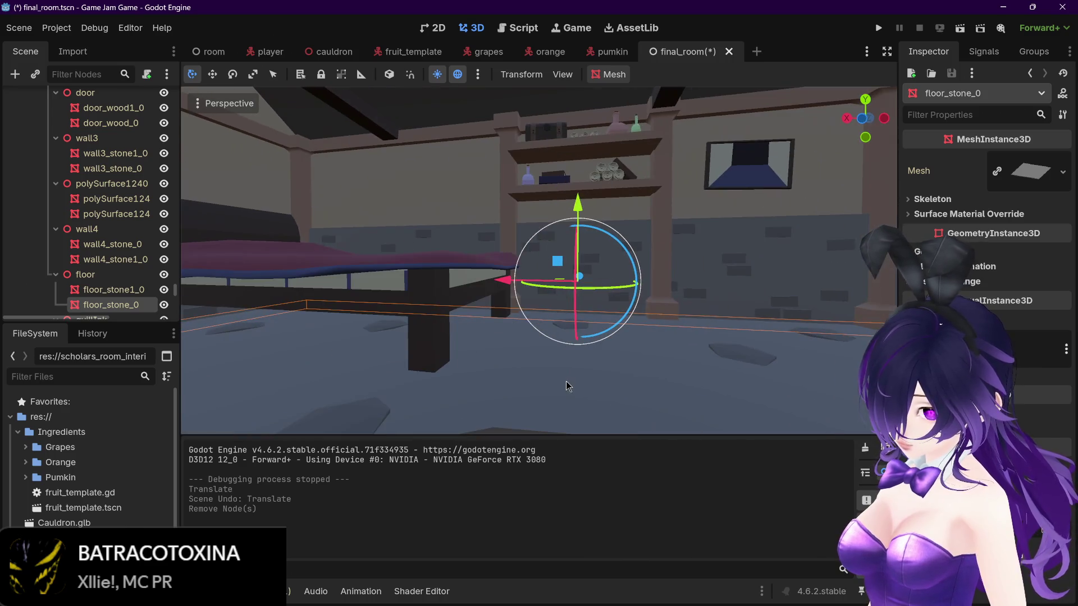
pyautogui.click(113, 290)
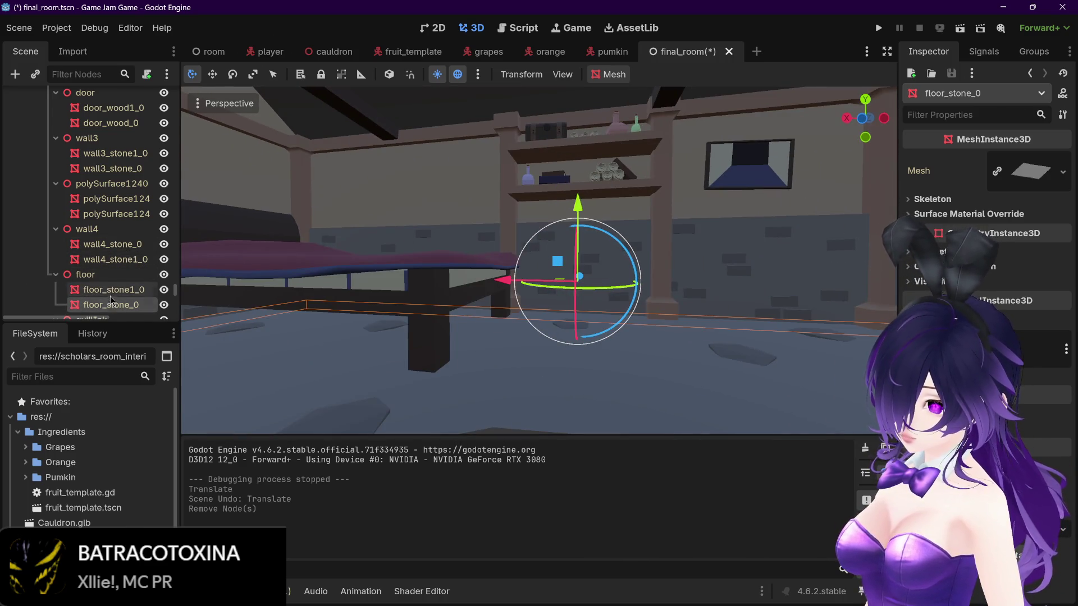
pyautogui.click(112, 290)
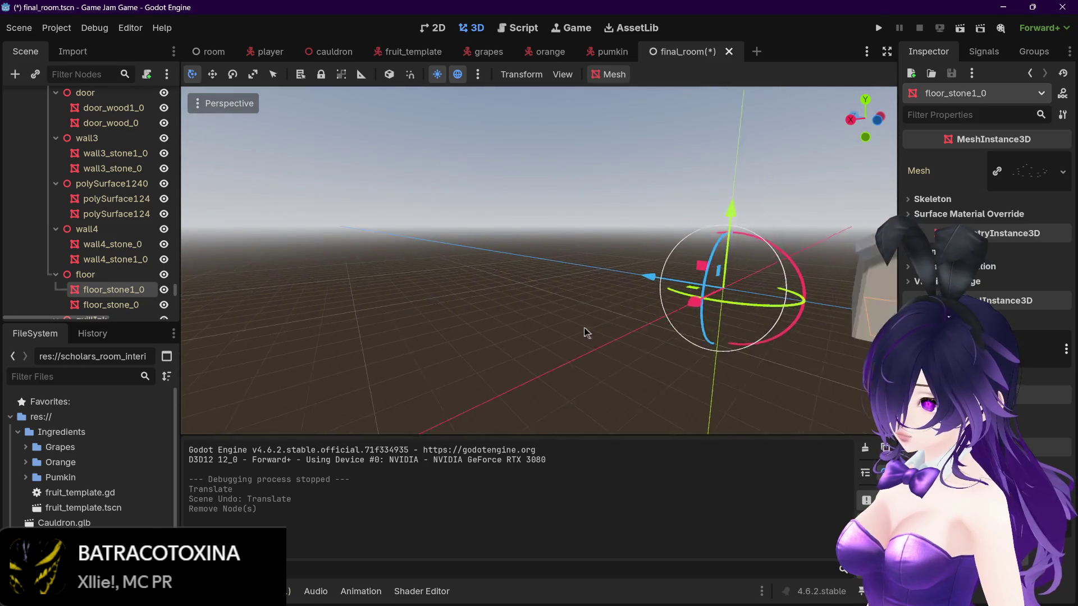
pyautogui.press('f')
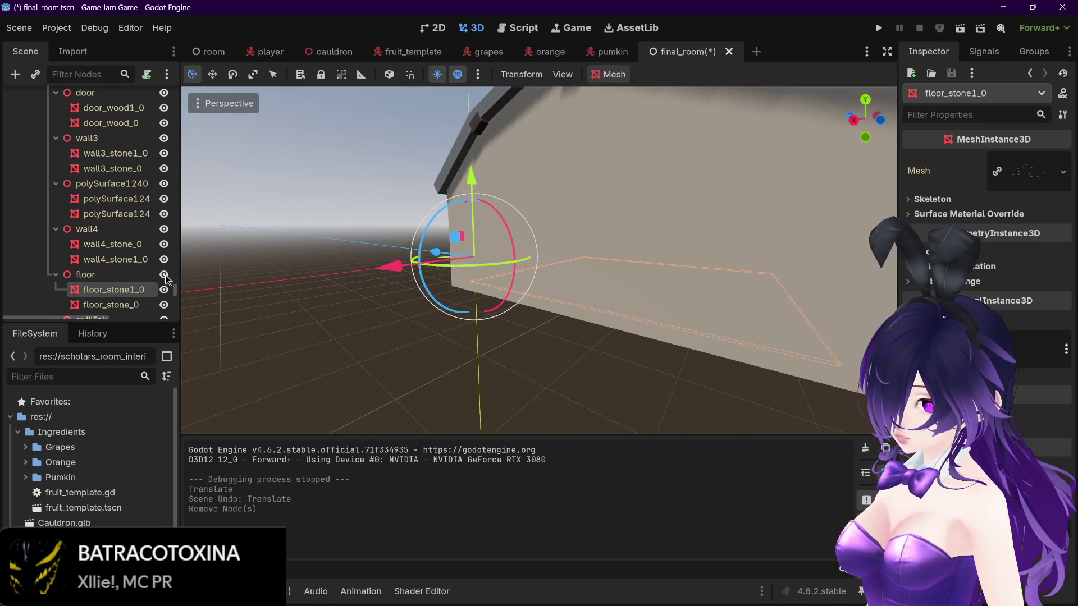
pyautogui.click(114, 305)
pyautogui.press('f')
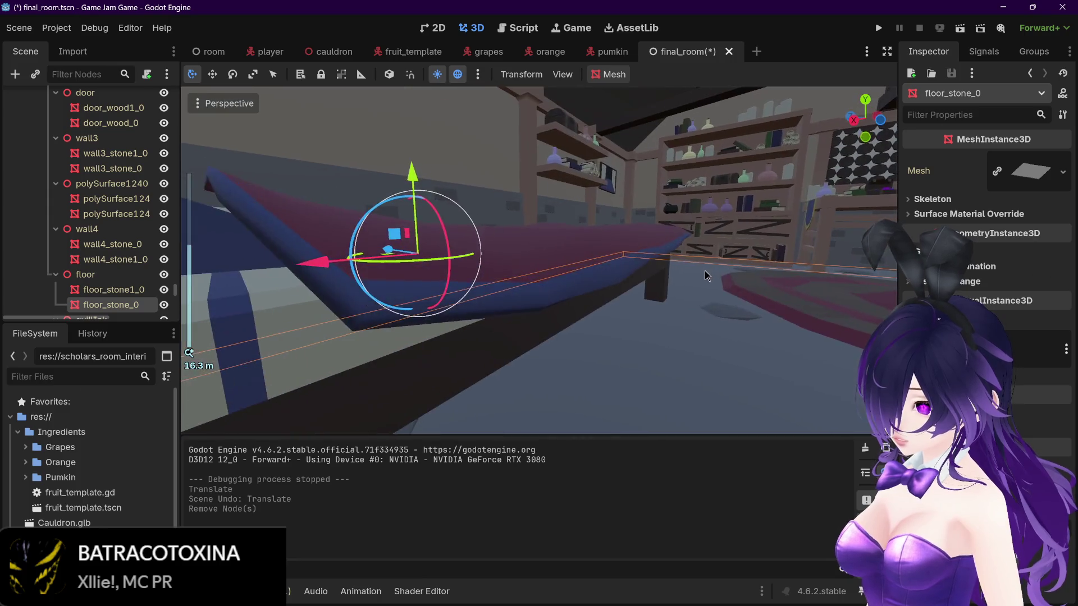
# Step: Alternate between floor_stone1_0 and floor_stone_0 to compare the two floor meshes
pyautogui.click(109, 292)
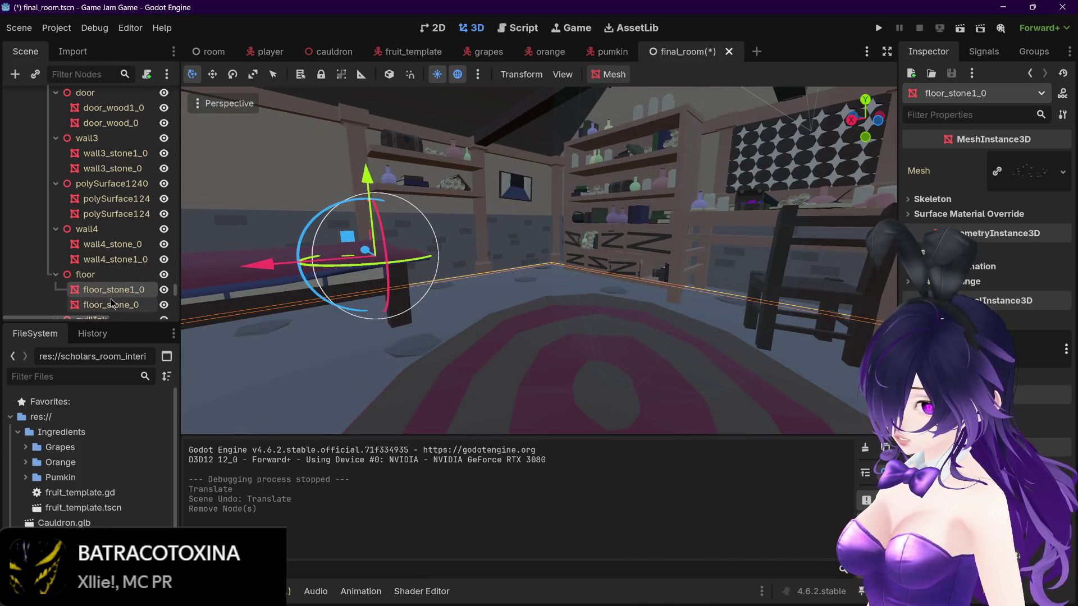
pyautogui.click(109, 303)
pyautogui.click(108, 292)
pyautogui.click(108, 303)
pyautogui.click(107, 294)
pyautogui.click(107, 304)
pyautogui.click(105, 295)
pyautogui.moveTo(486, 285); pyautogui.dragTo(186, 285)
# Step: Settle on floor_stone_0 as the selected floor mesh
pyautogui.click(119, 305)
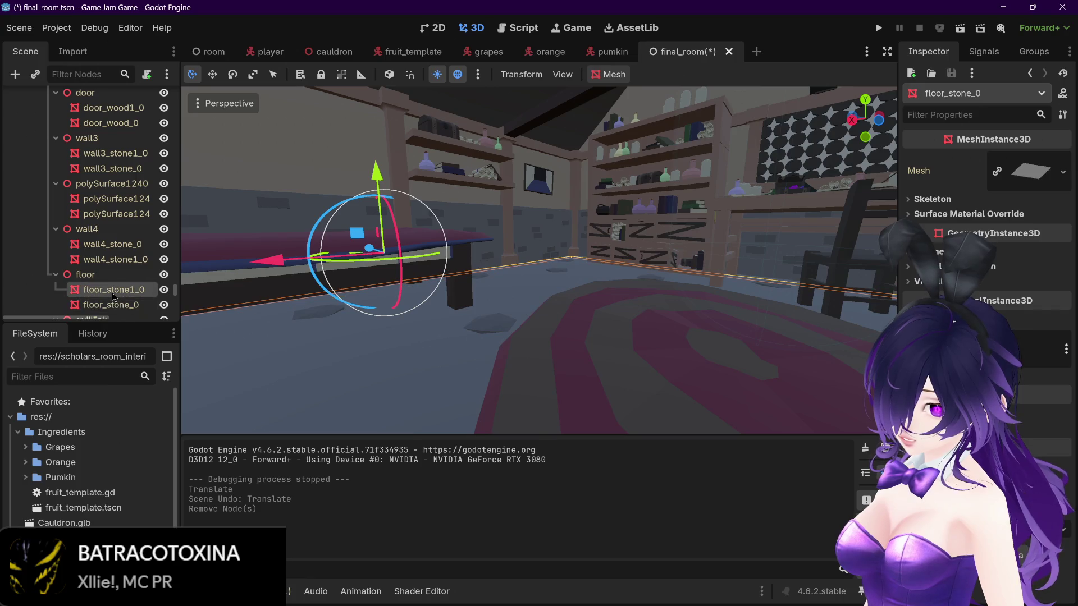
pyautogui.scroll(2, 112, 296)
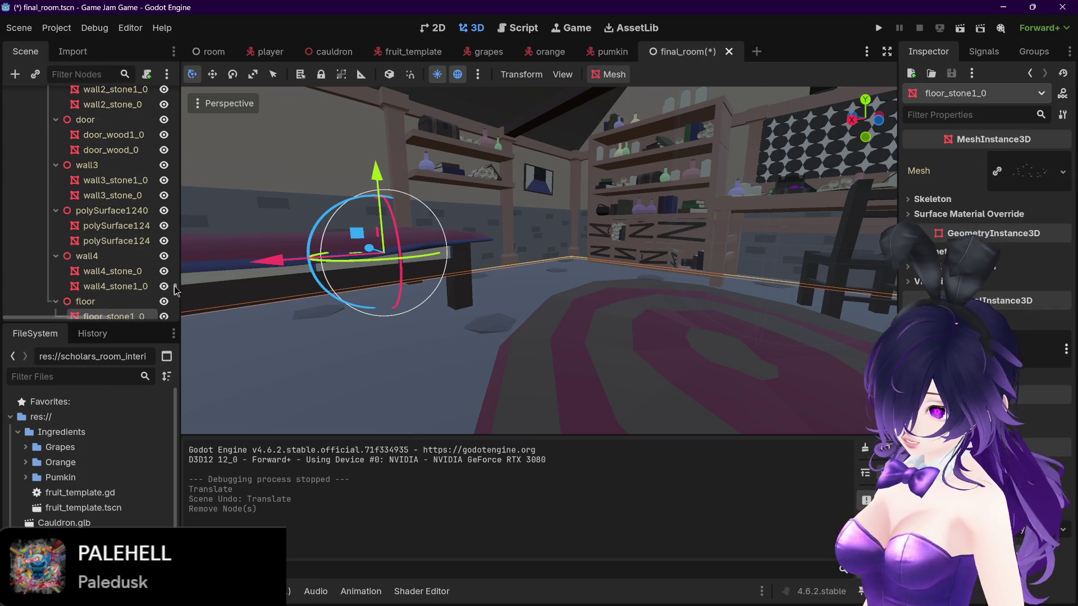
pyautogui.scroll(-2, 106, 291)
pyautogui.click(105, 304)
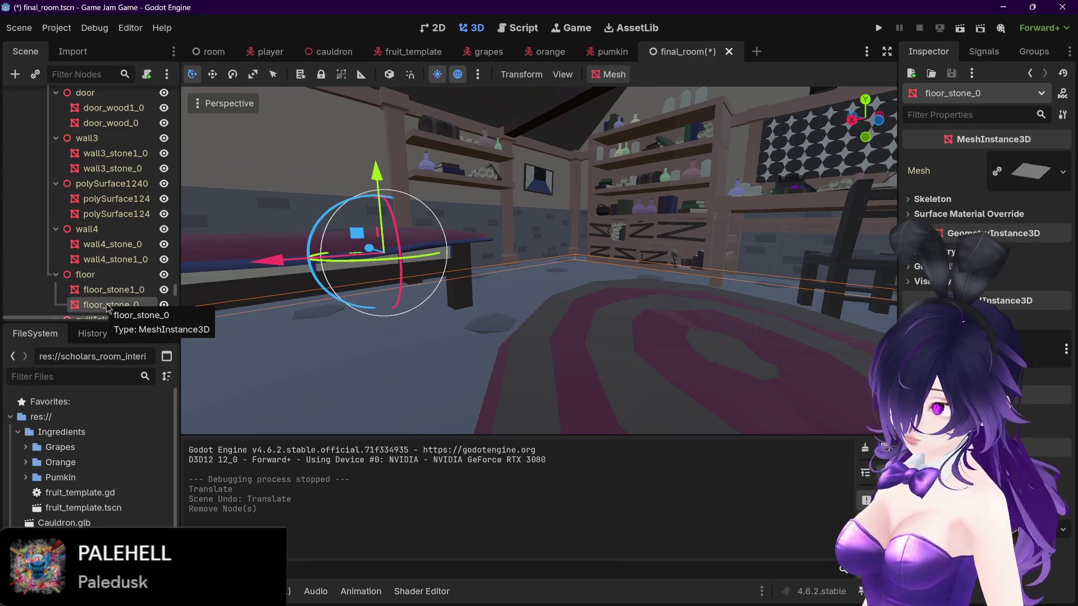
pyautogui.click(110, 292)
pyautogui.click(110, 307)
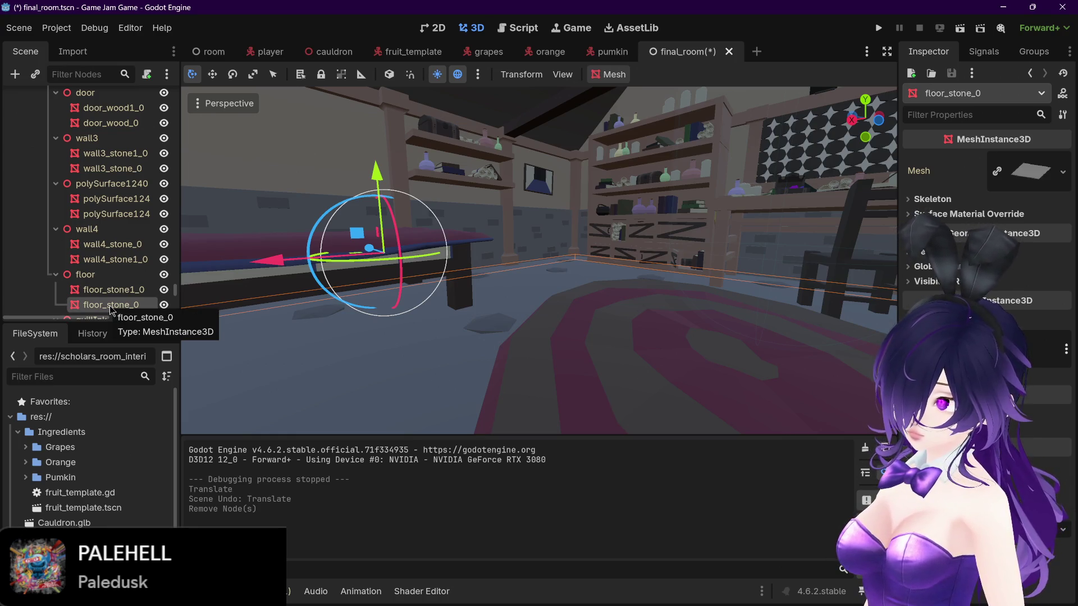
pyautogui.click(610, 74)
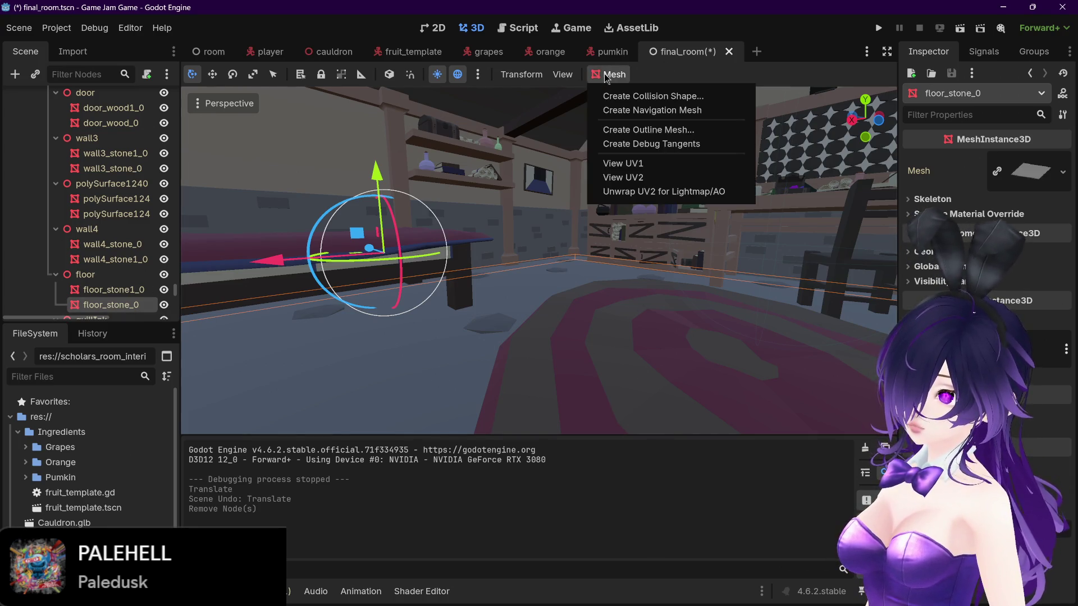
pyautogui.click(634, 97)
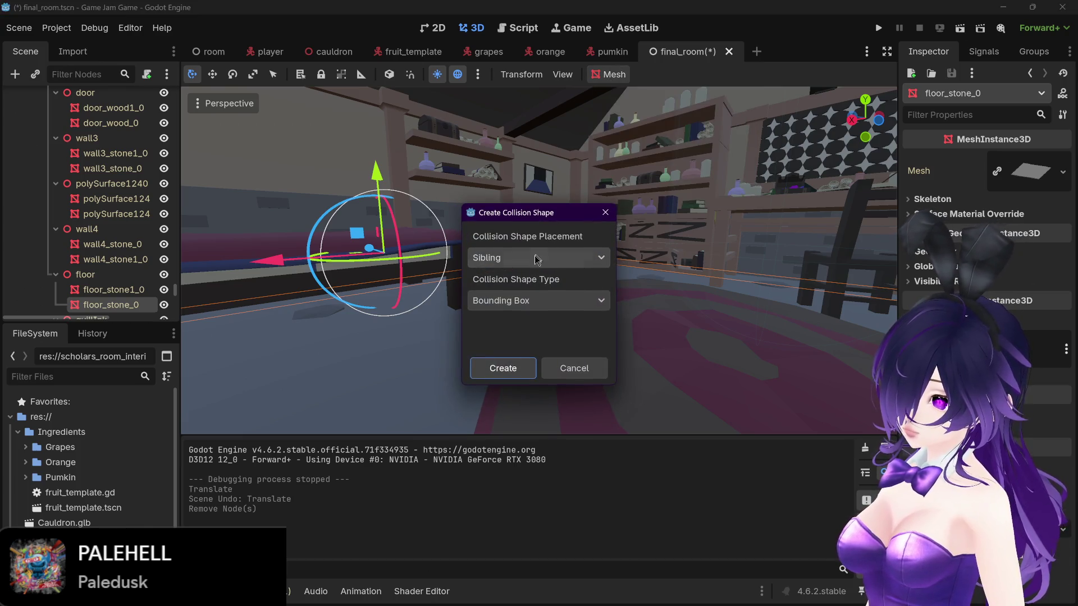
pyautogui.click(512, 370)
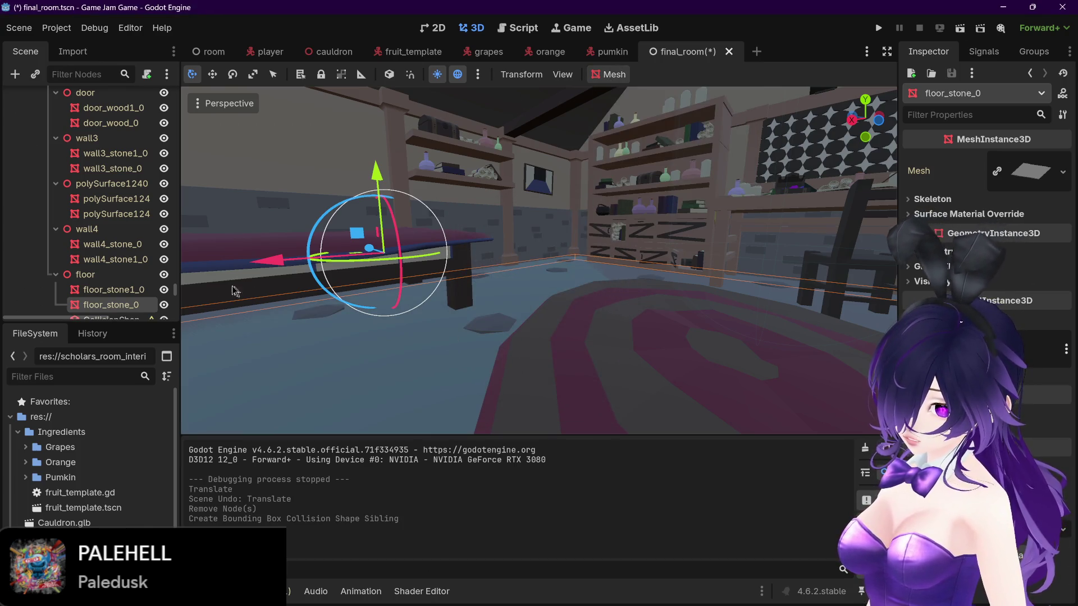
pyautogui.scroll(-3, 149, 287)
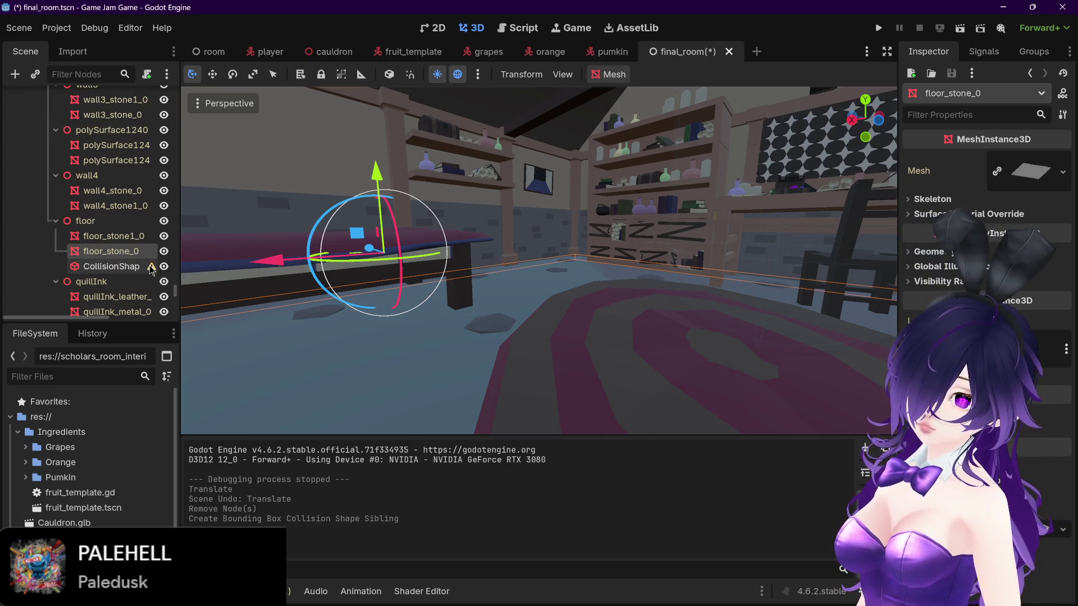
pyautogui.moveTo(152, 270)
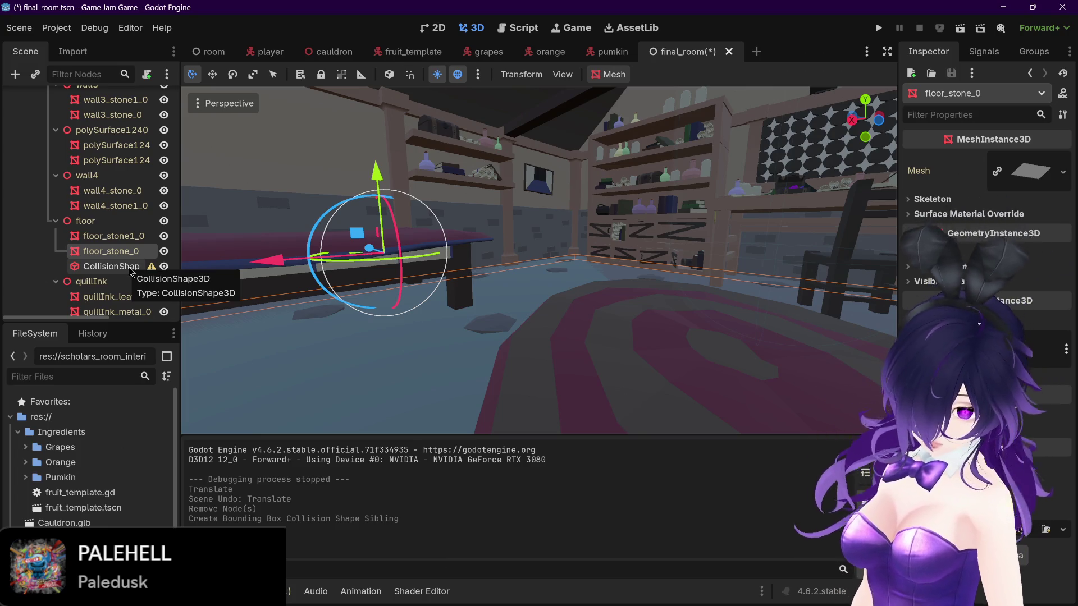
# Step: Try Move Up/Move Down on the floor's collision shape, then reparent it under Sketchfab_Scene
pyautogui.rightClick(87, 268)
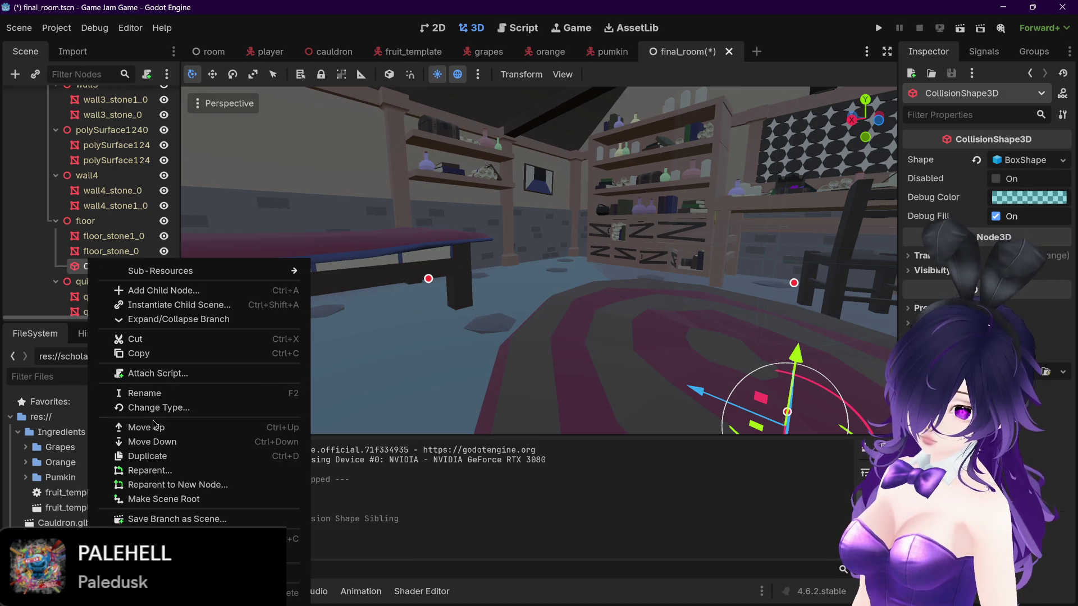
pyautogui.click(146, 427)
pyautogui.rightClick(116, 254)
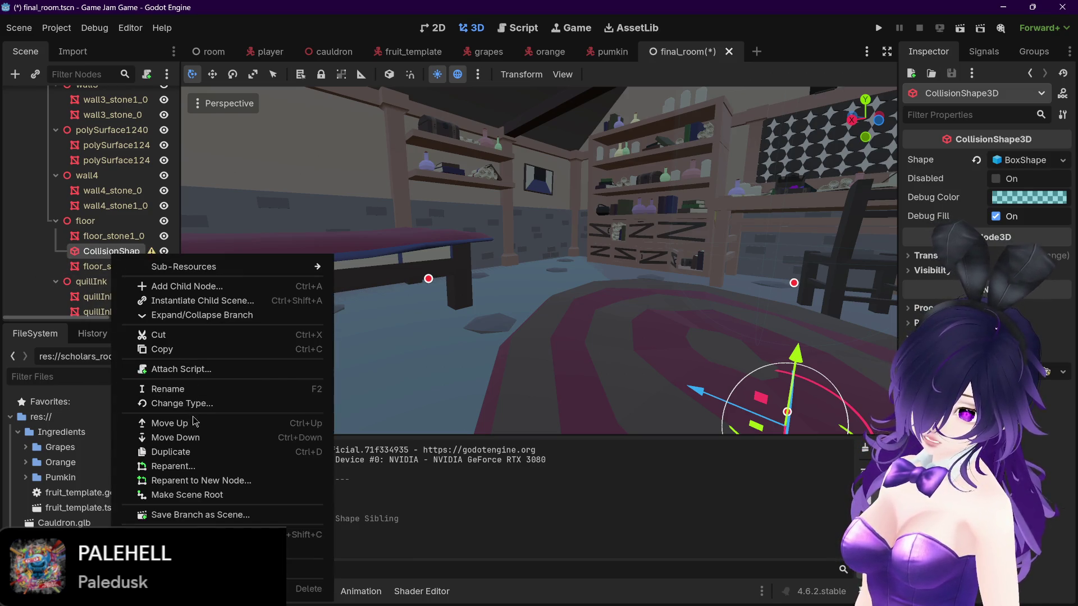
pyautogui.click(197, 438)
pyautogui.rightClick(102, 269)
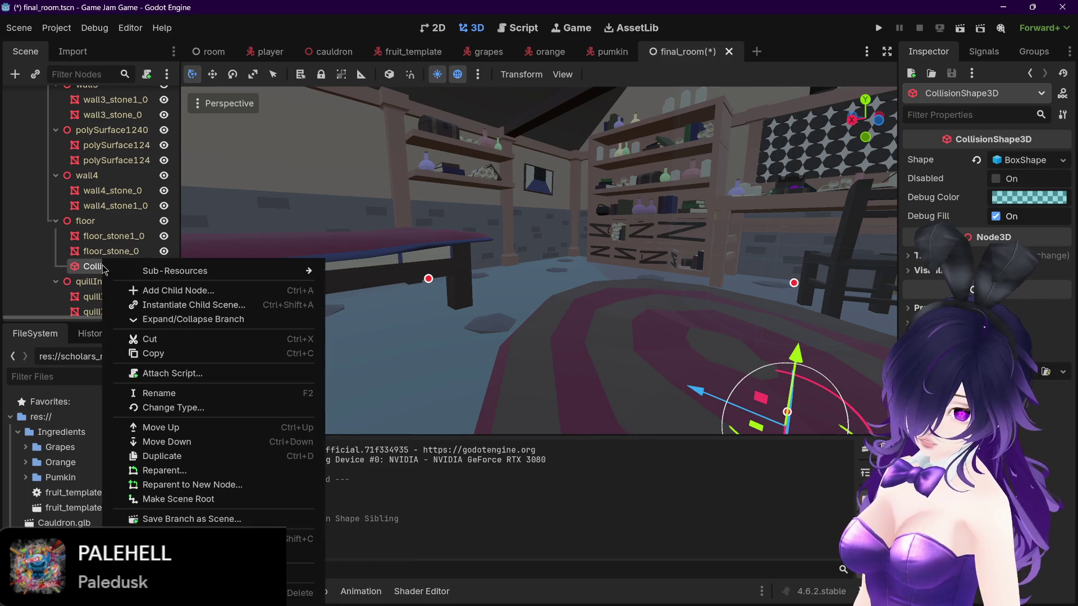
pyautogui.click(181, 471)
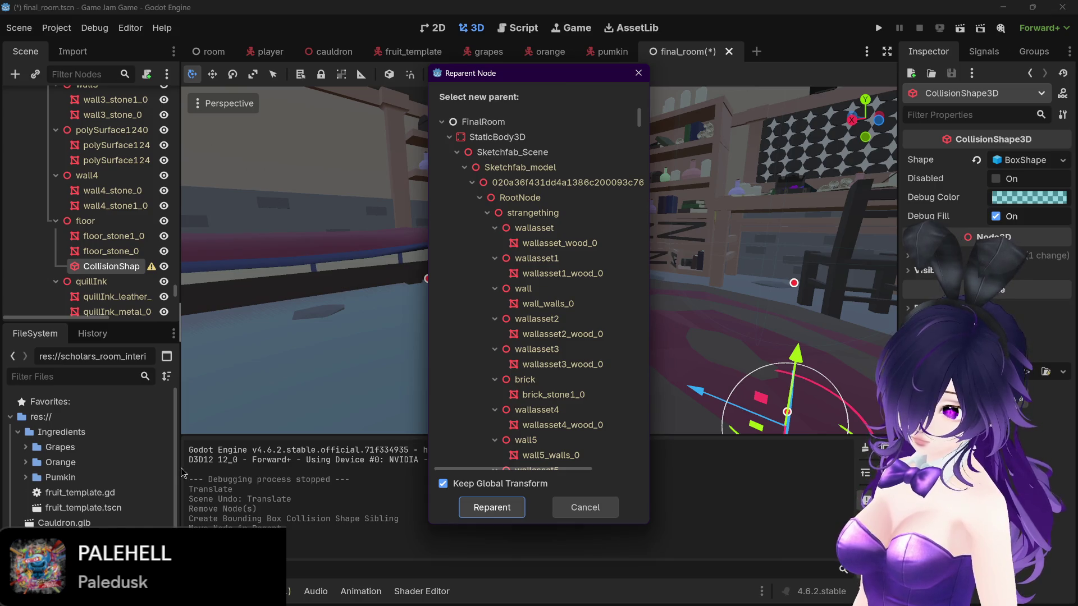
pyautogui.click(512, 154)
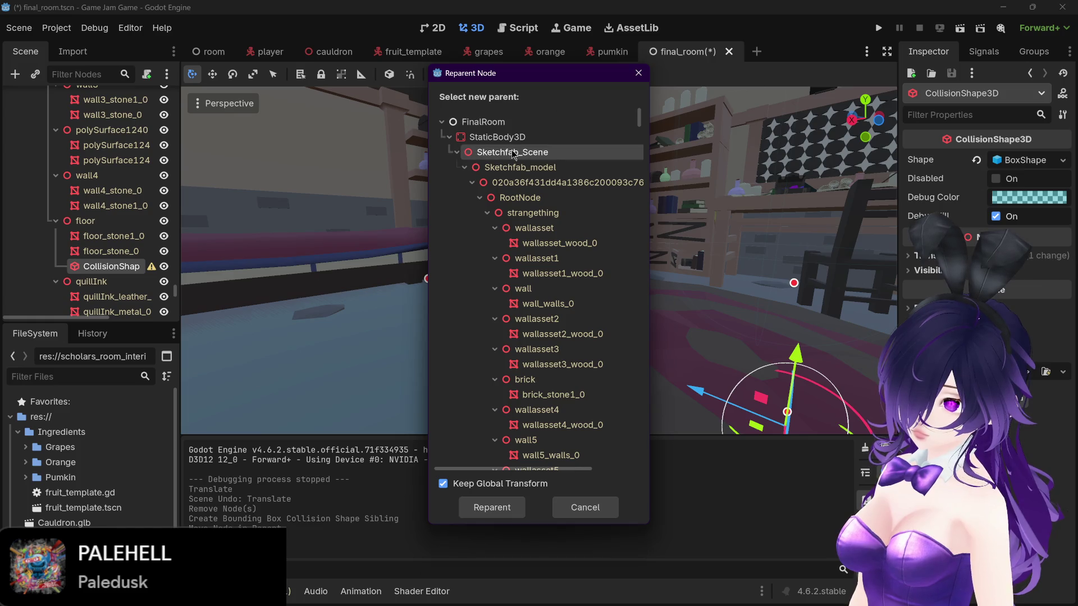
pyautogui.click(500, 508)
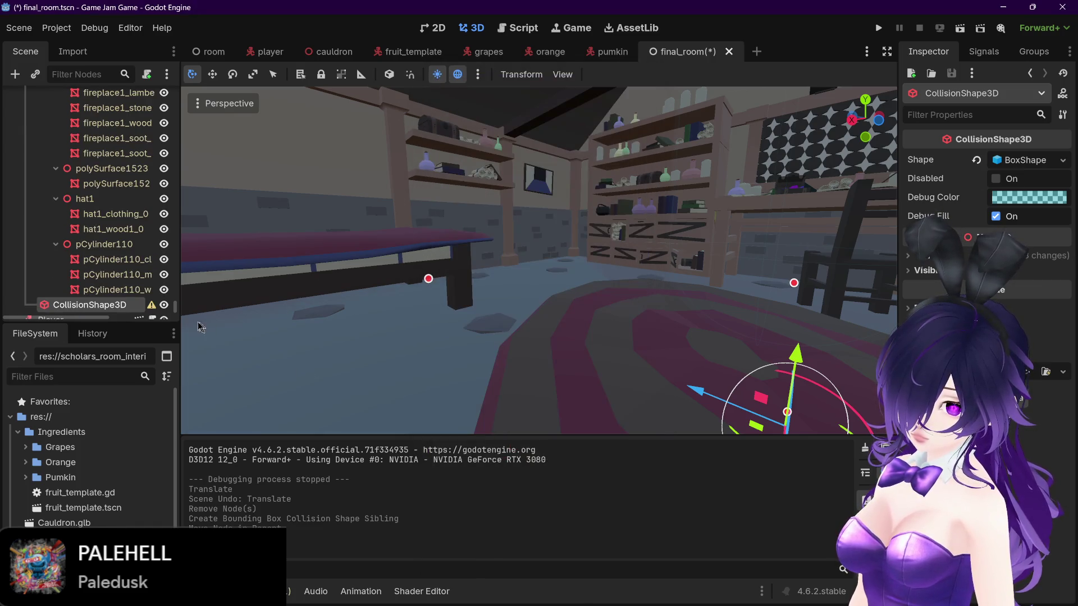
pyautogui.scroll(-1, 105, 296)
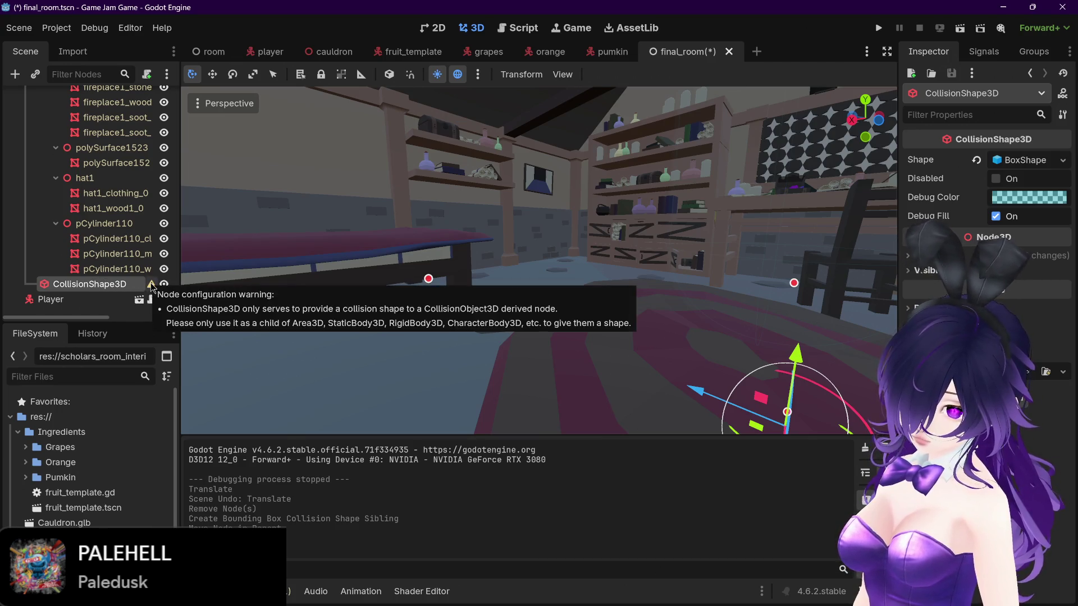
# Step: Reparent the floor's CollisionShape3D directly under StaticBody3D, keeping its global transform
pyautogui.rightClick(114, 286)
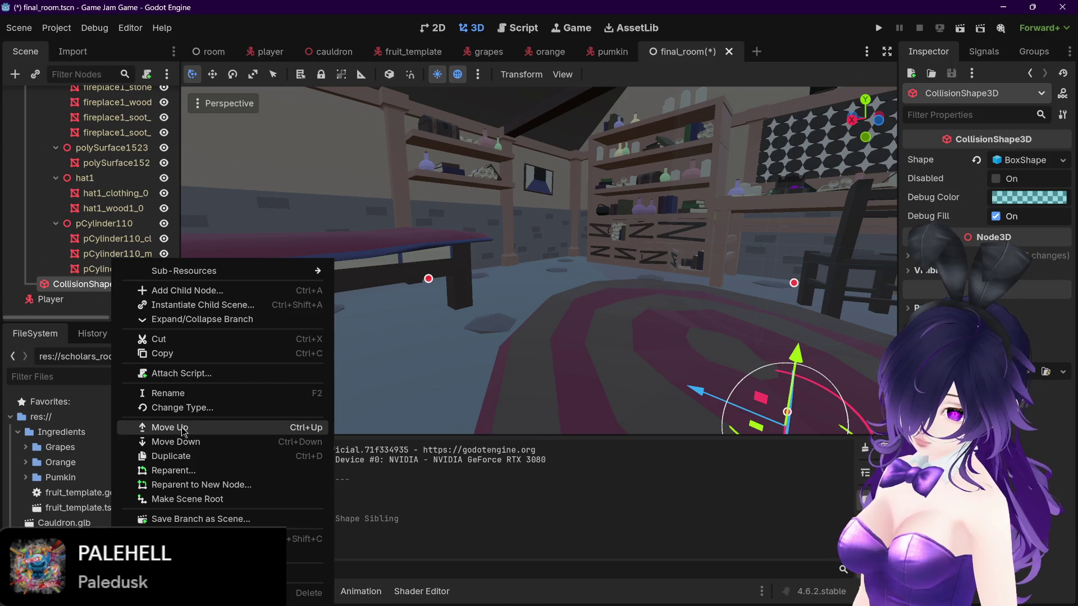
pyautogui.click(177, 470)
pyautogui.click(505, 138)
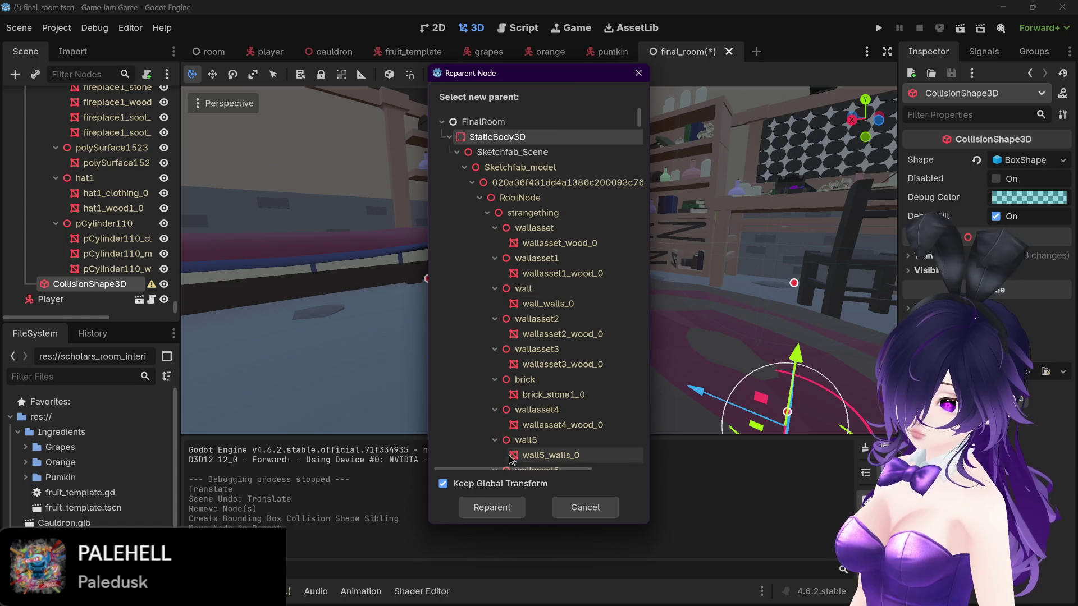
pyautogui.click(486, 505)
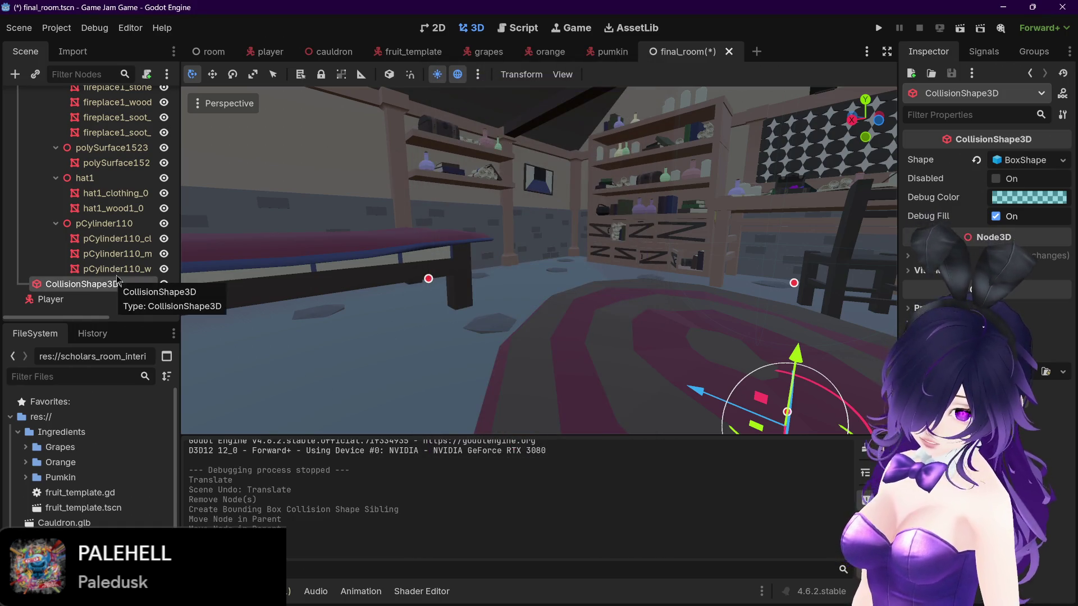
pyautogui.scroll(3, 111, 233)
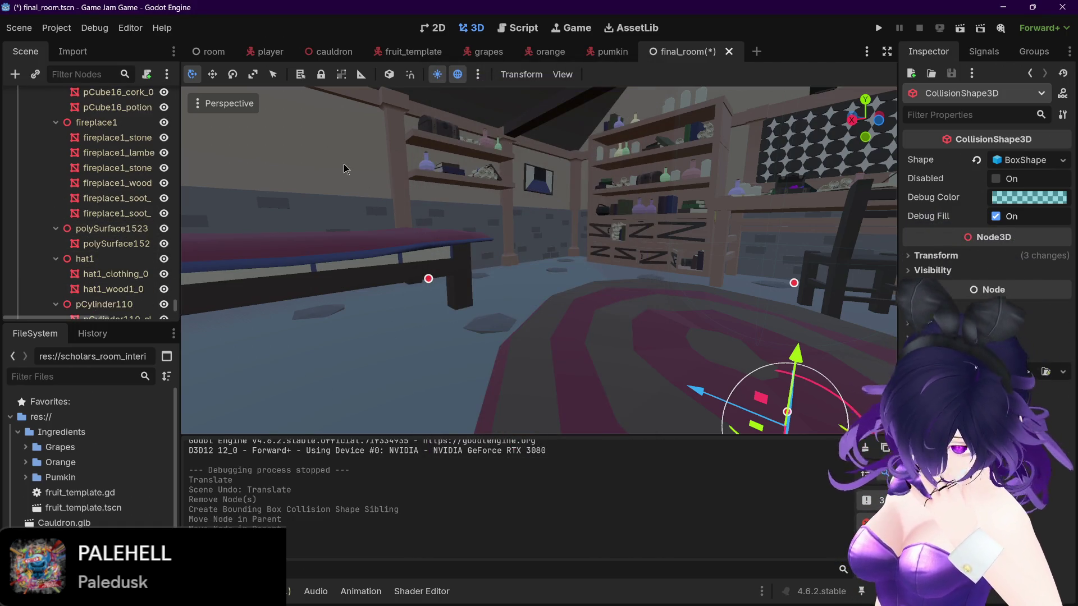
pyautogui.click(344, 167)
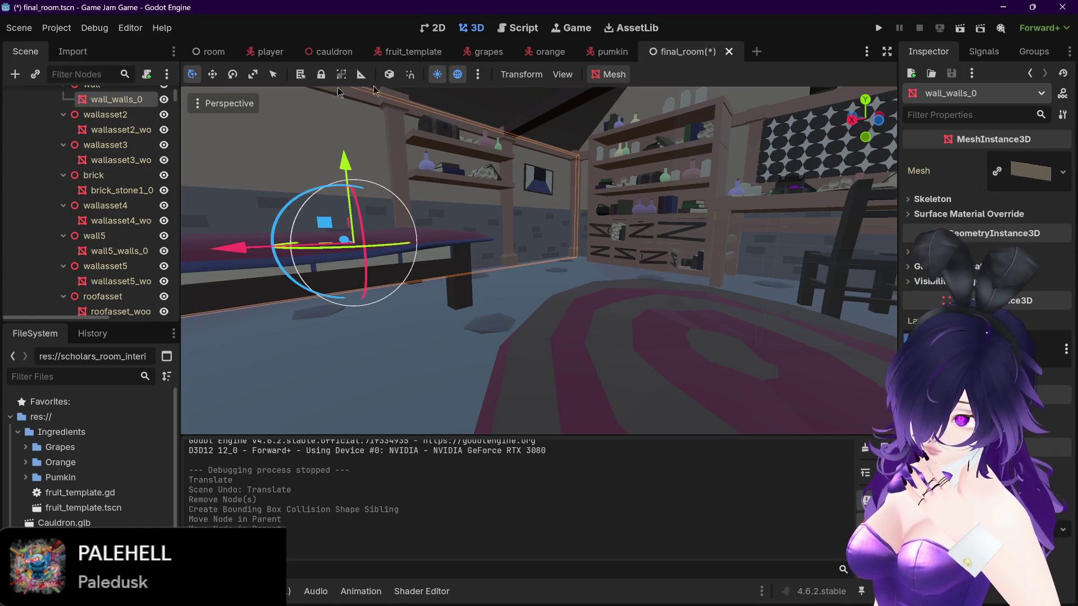
# Step: Create a sibling bounding-box collision shape for wall_walls_0
pyautogui.click(609, 75)
pyautogui.click(623, 91)
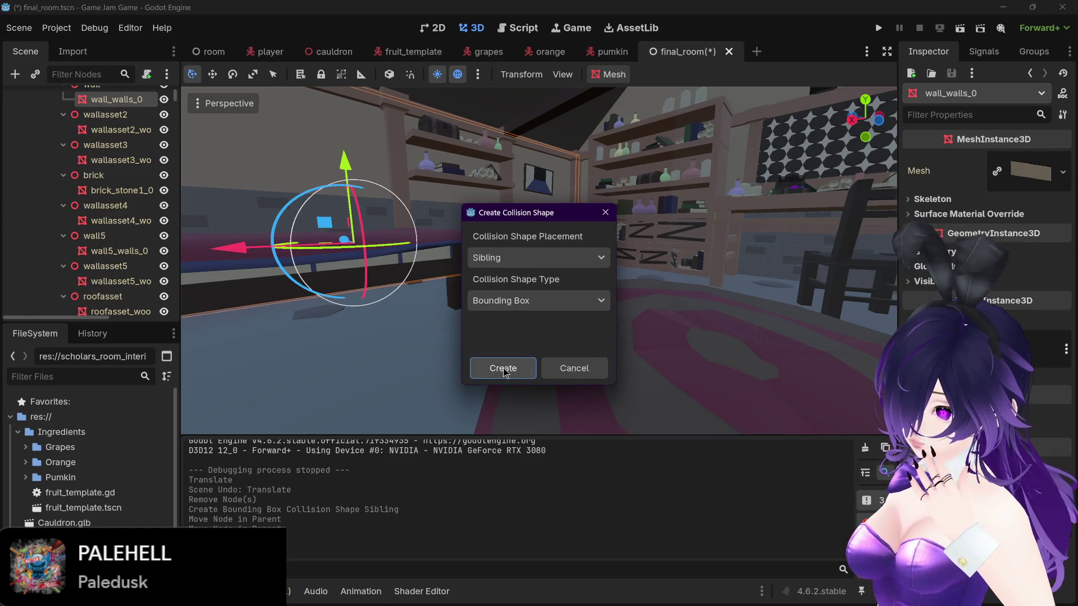
pyautogui.click(503, 369)
# Step: Reparent the new CollisionShape3D2 under StaticBody3D
pyautogui.click(125, 115)
pyautogui.rightClick(124, 115)
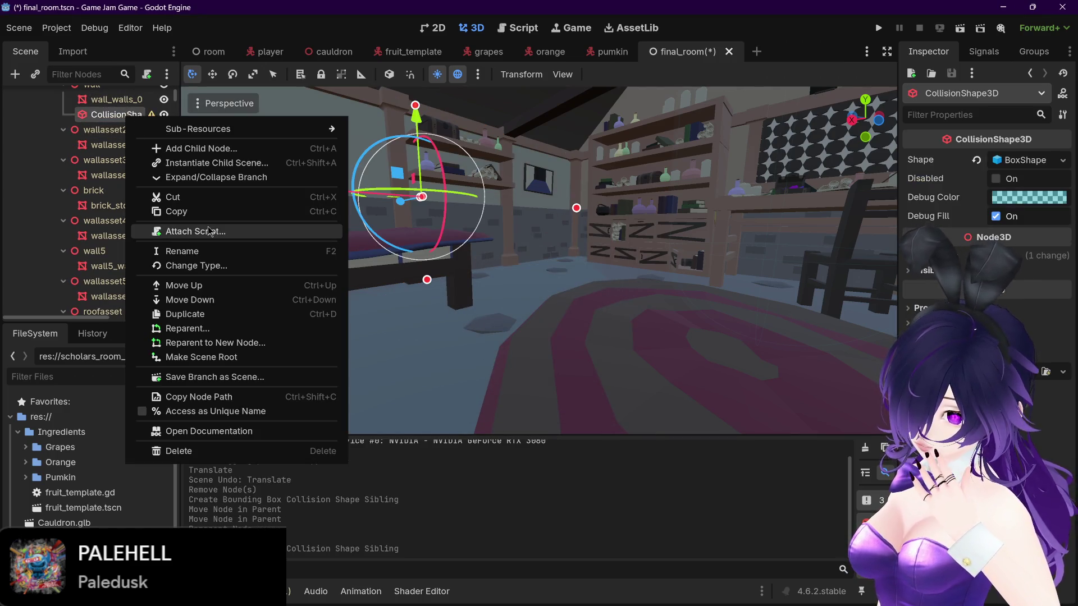
pyautogui.click(212, 330)
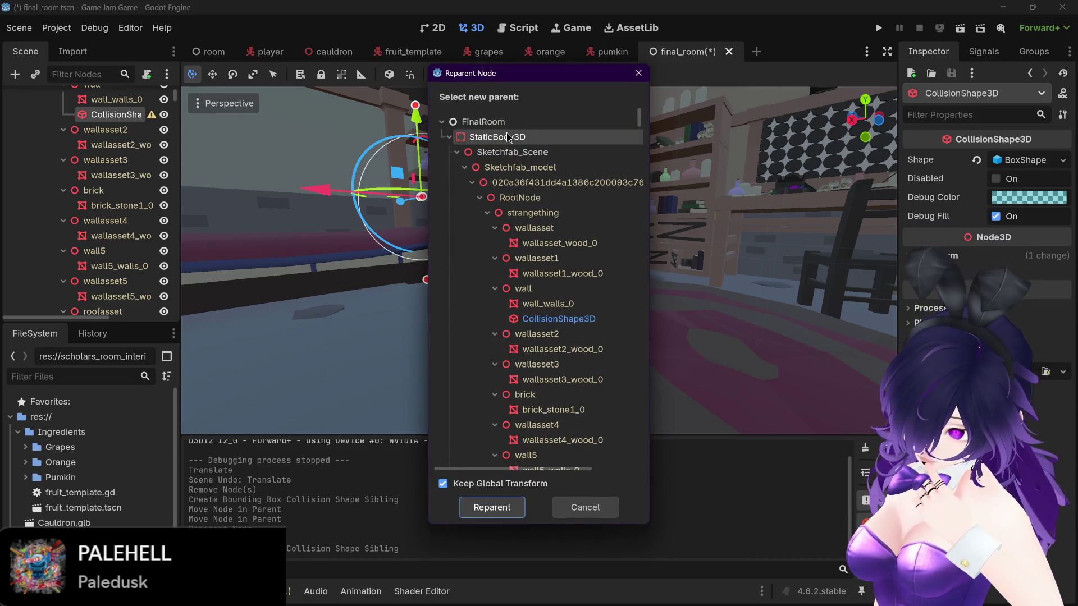
pyautogui.click(493, 507)
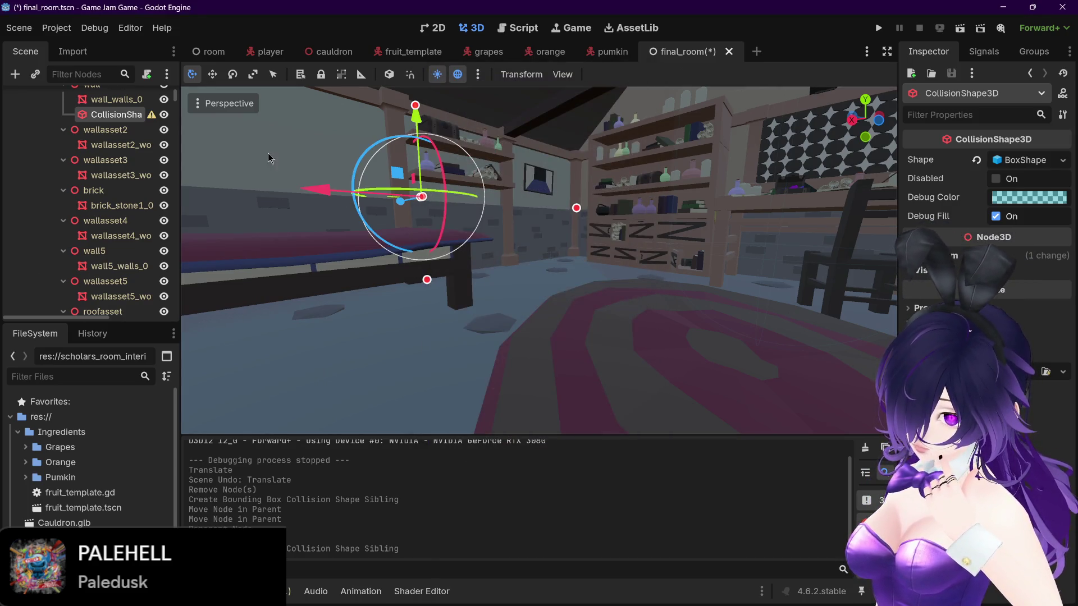
pyautogui.rightClick(146, 119)
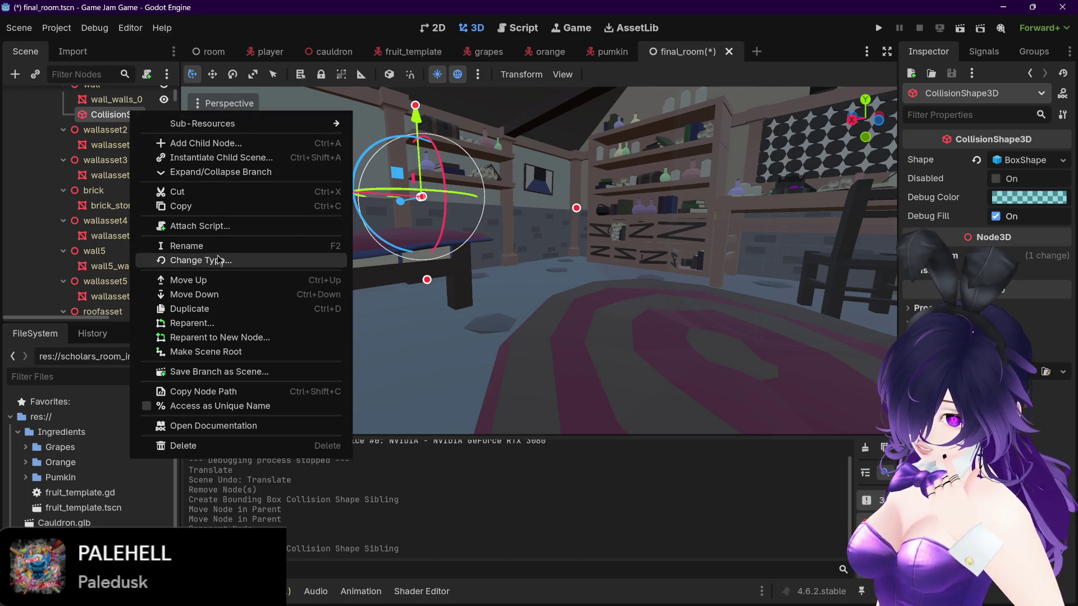
pyautogui.click(206, 330)
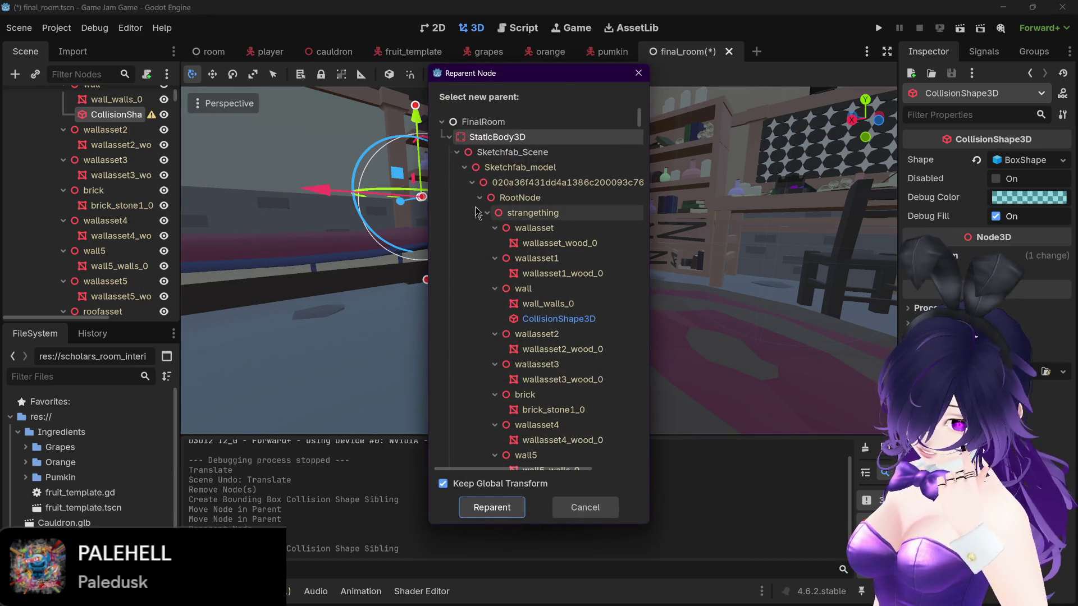
pyautogui.click(503, 140)
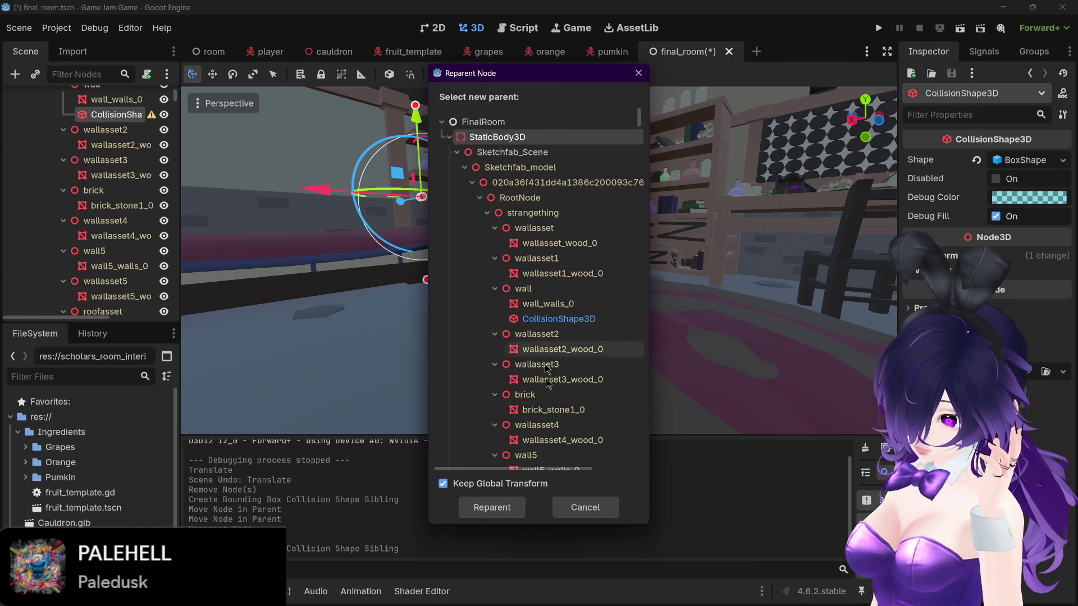
pyautogui.click(493, 507)
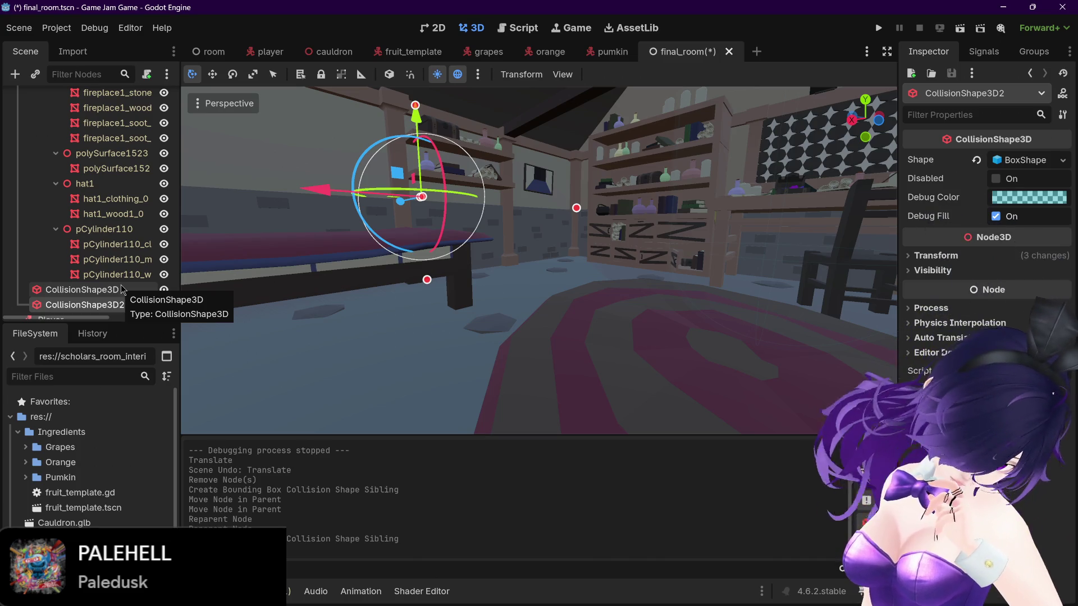
# Step: Orbit the view and select the next wall mesh in the room
pyautogui.moveTo(567, 213); pyautogui.dragTo(630, 212)
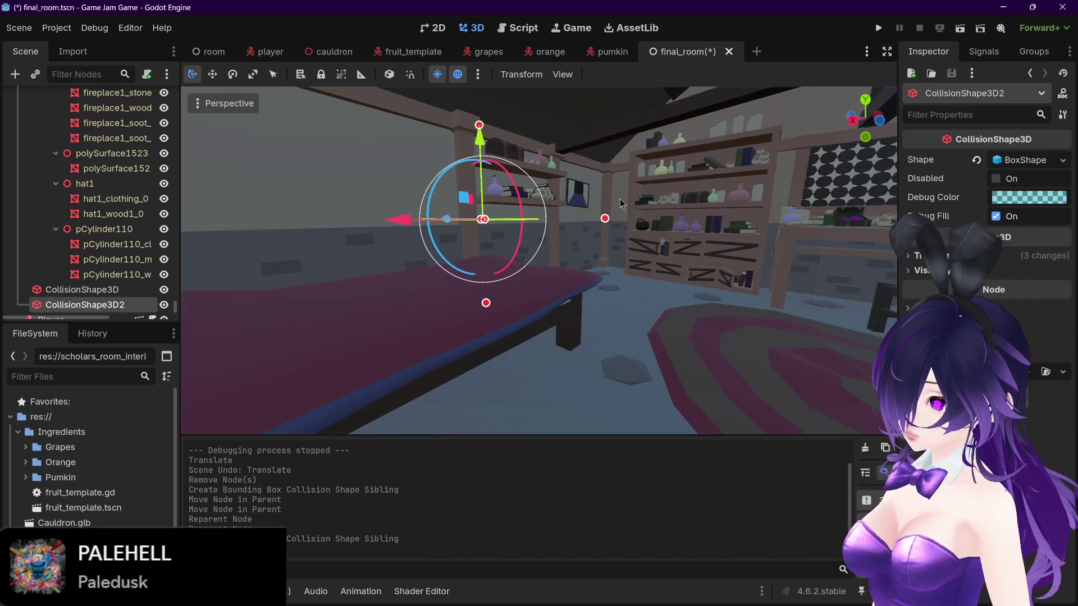
pyautogui.click(620, 203)
pyautogui.scroll(3, 621, 192)
pyautogui.scroll(-3, 620, 192)
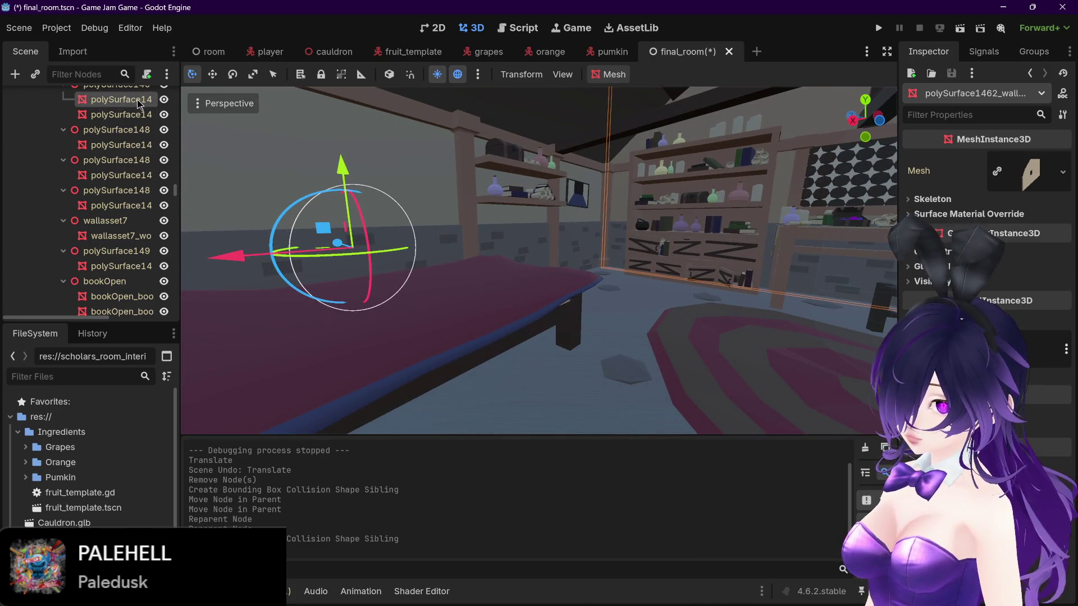
# Step: Add bounding-box CollisionShape3D3 for this wall under StaticBody3D, then select polySurface1489_wall
pyautogui.click(596, 76)
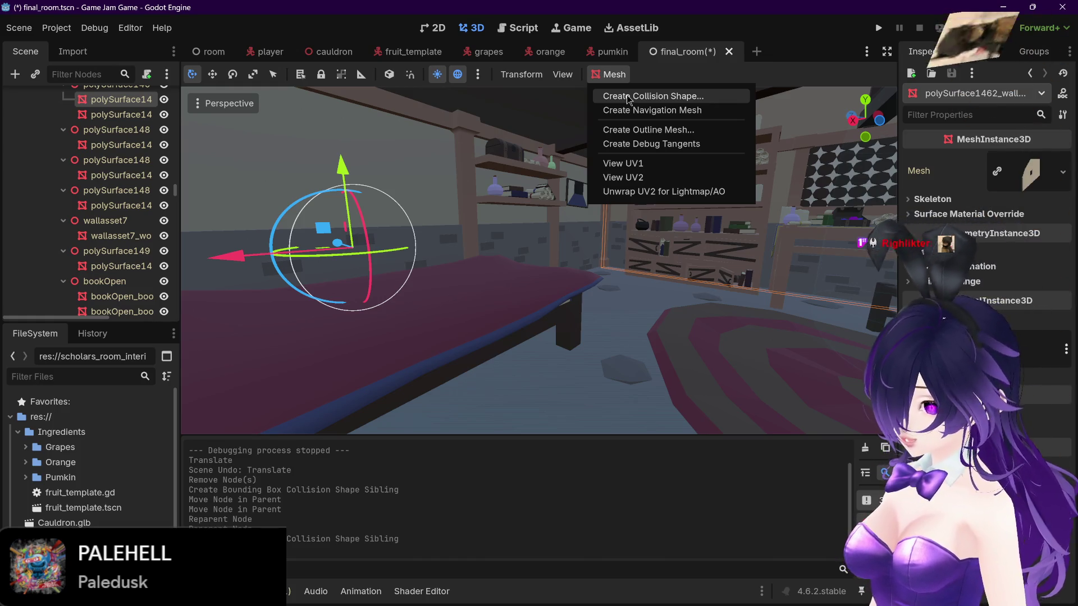
pyautogui.click(628, 98)
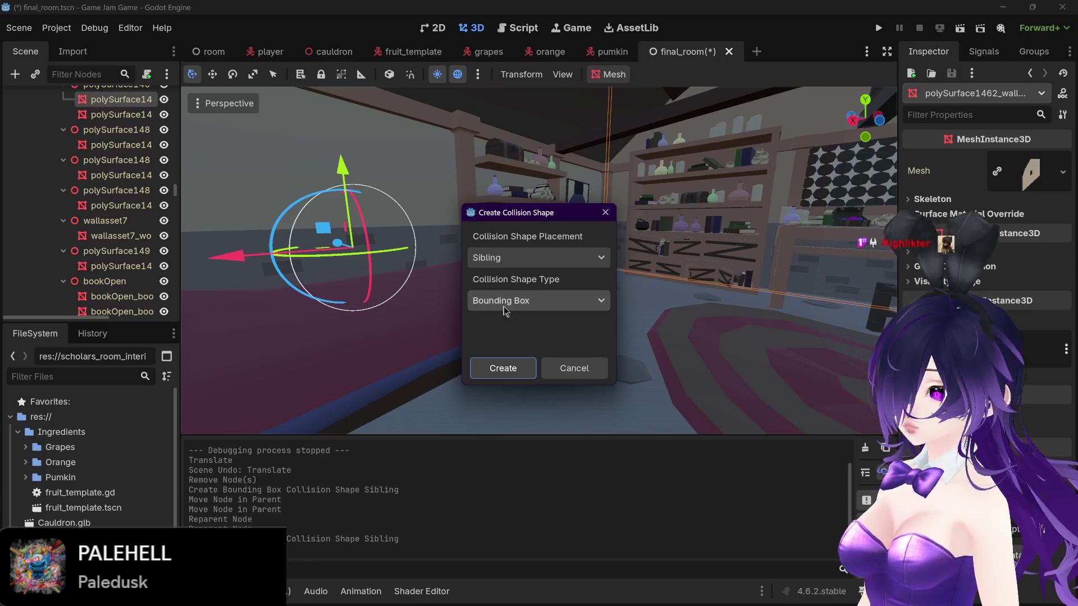
pyautogui.click(500, 370)
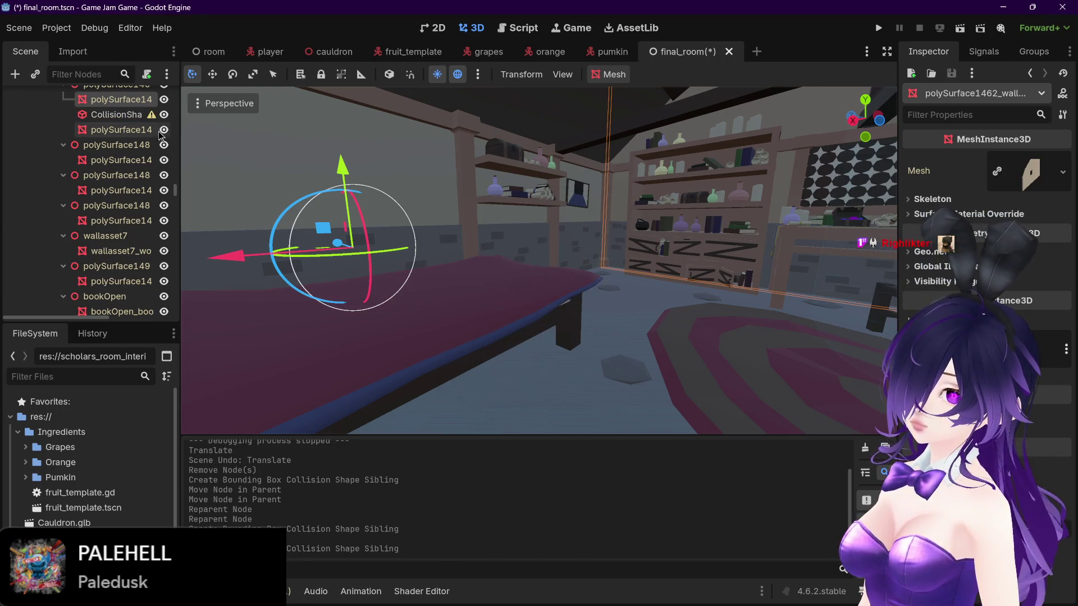
pyautogui.click(125, 114)
pyautogui.rightClick(127, 115)
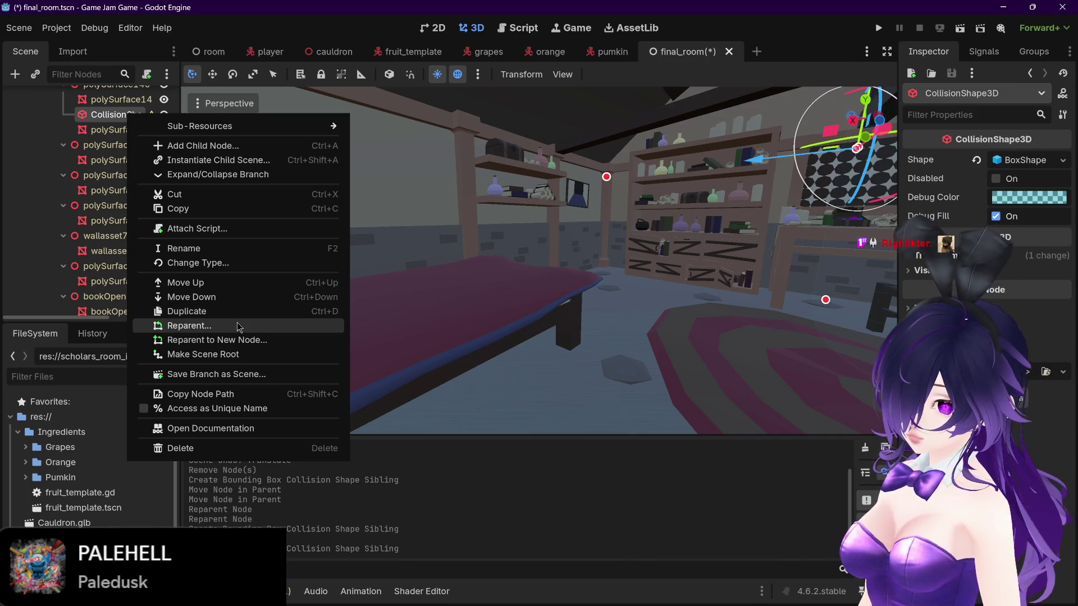
pyautogui.click(238, 327)
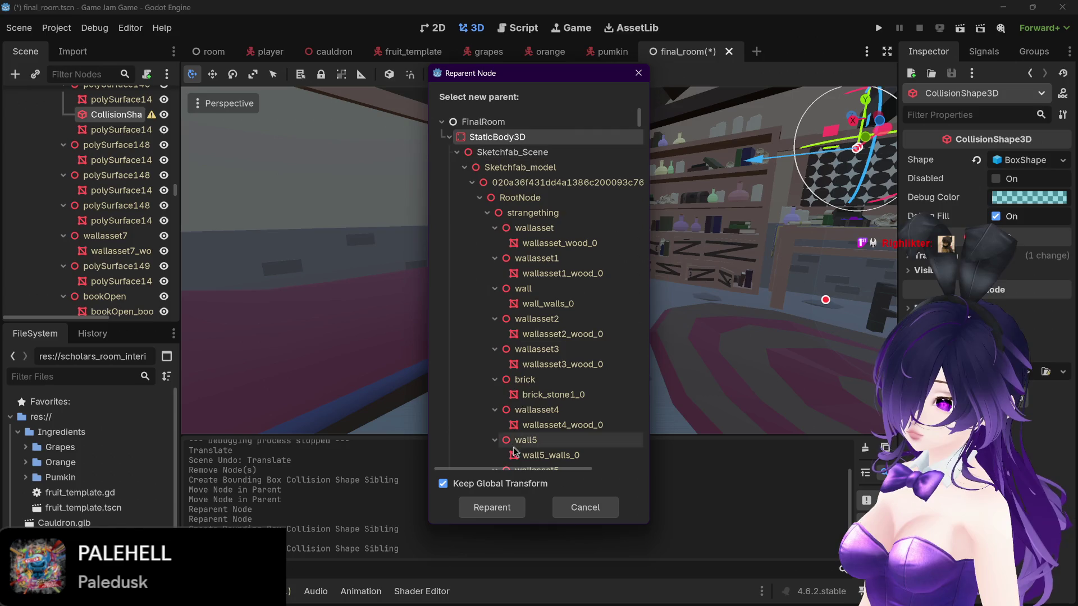
pyautogui.click(492, 507)
pyautogui.moveTo(577, 275)
pyautogui.mouseDown()
pyautogui.moveTo(786, 255)
pyautogui.moveTo(767, 240)
pyautogui.mouseUp()
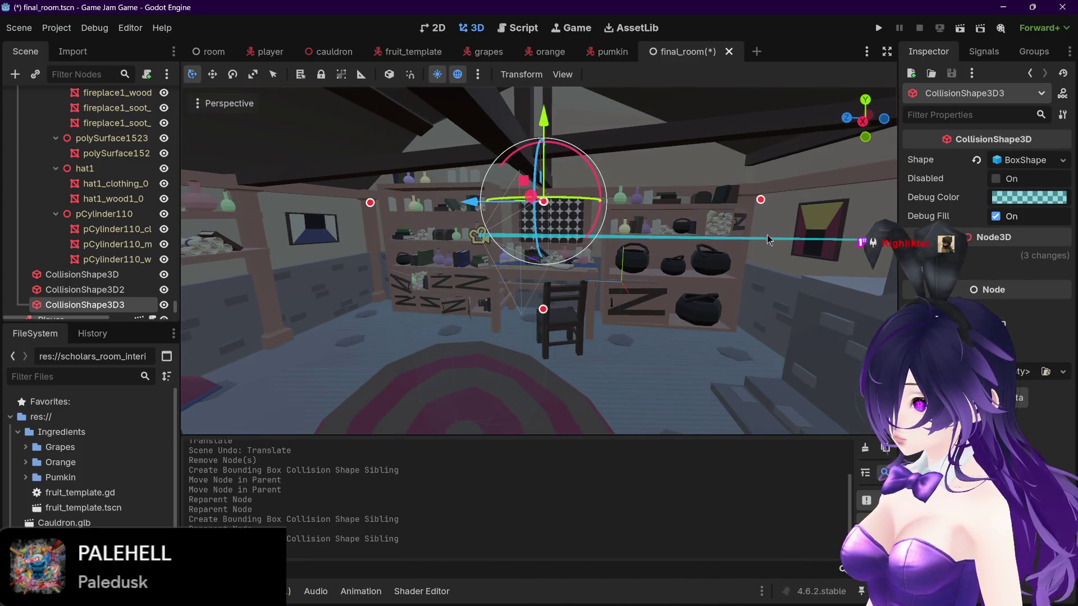
pyautogui.click(773, 221)
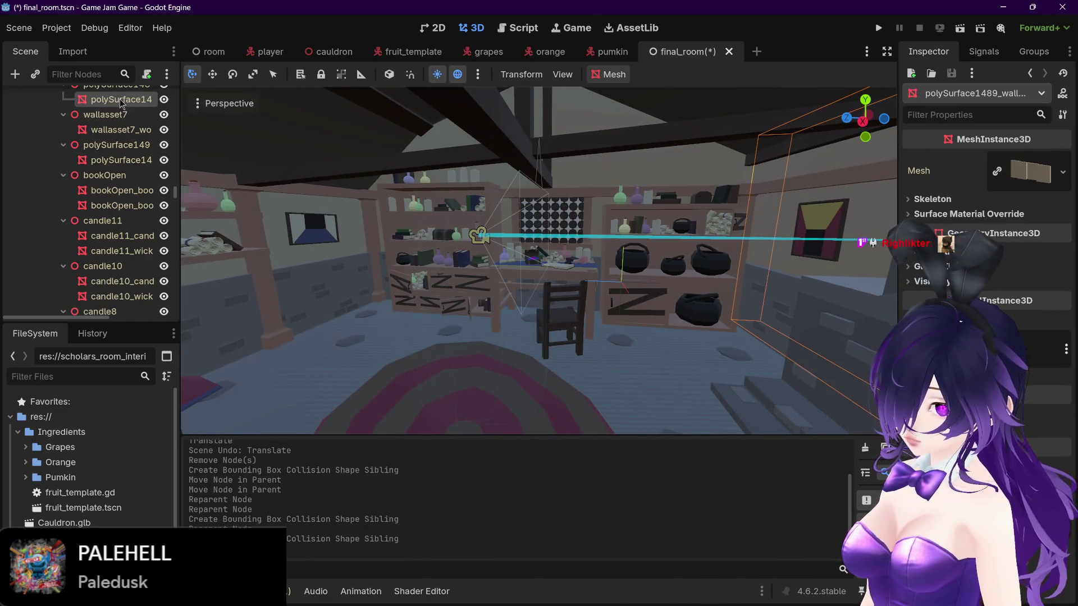
# Step: Generate a collision shape from the polySurface1489_wall mesh
pyautogui.rightClick(121, 103)
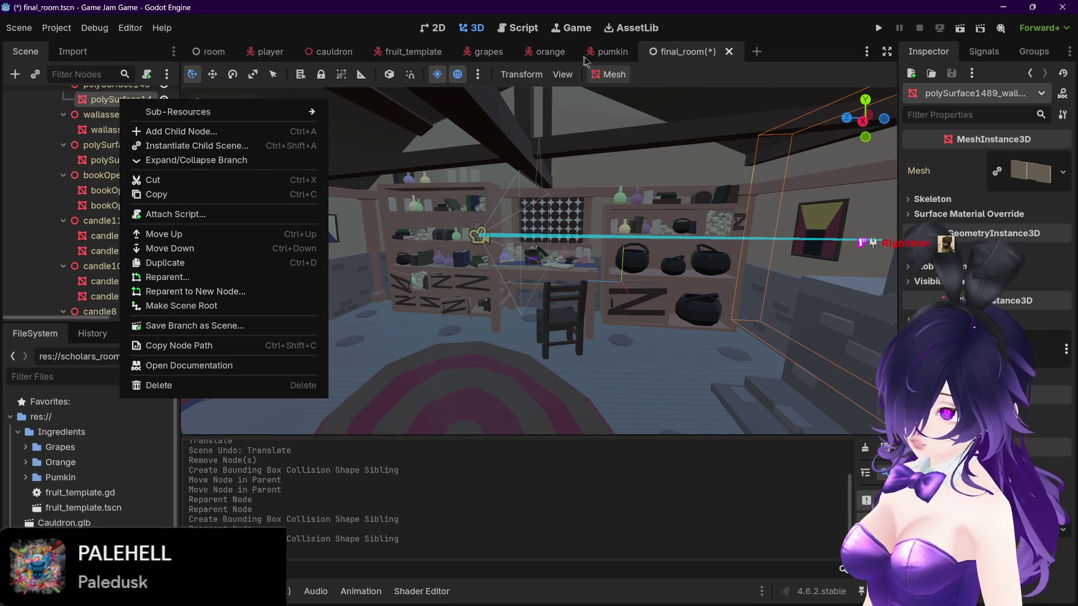
pyautogui.click(609, 74)
pyautogui.click(609, 75)
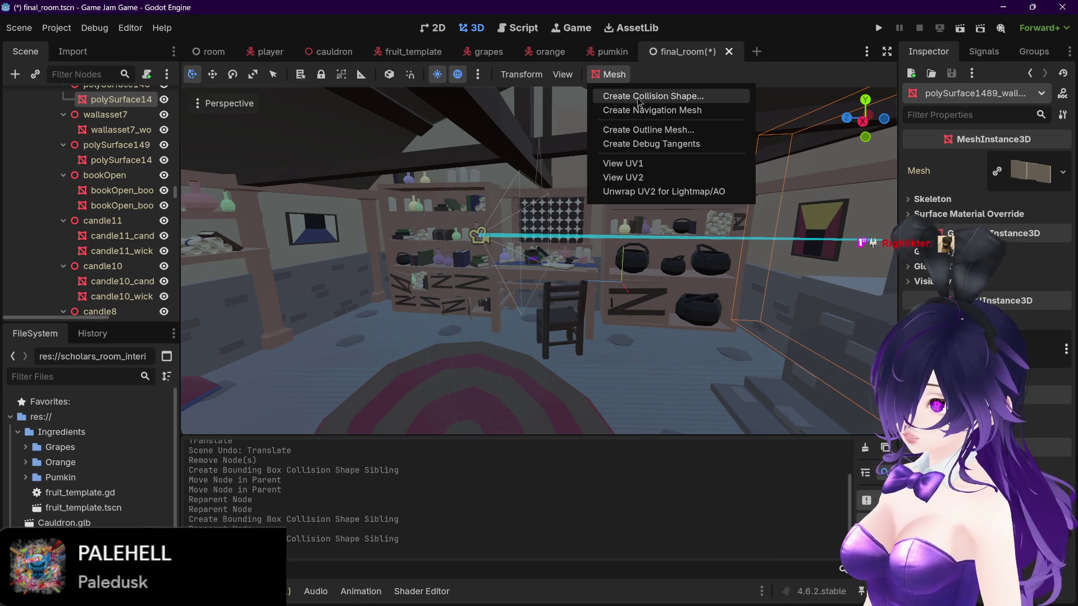
pyautogui.click(638, 97)
pyautogui.click(502, 368)
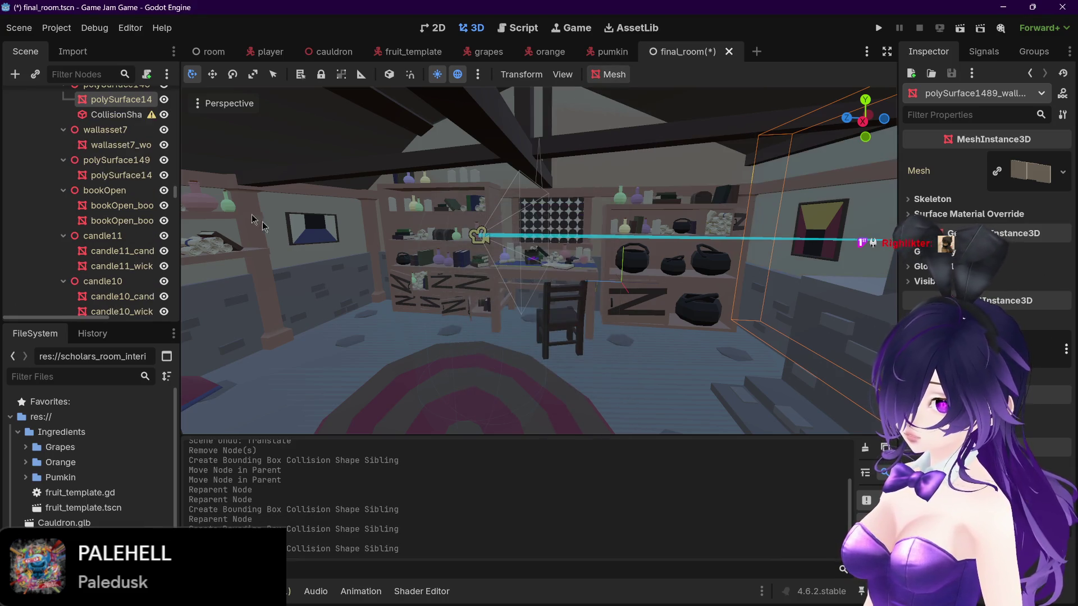
# Step: Reparent it under StaticBody3D as CollisionShape3D4, save final_room and playtest
pyautogui.click(126, 118)
pyautogui.rightClick(119, 114)
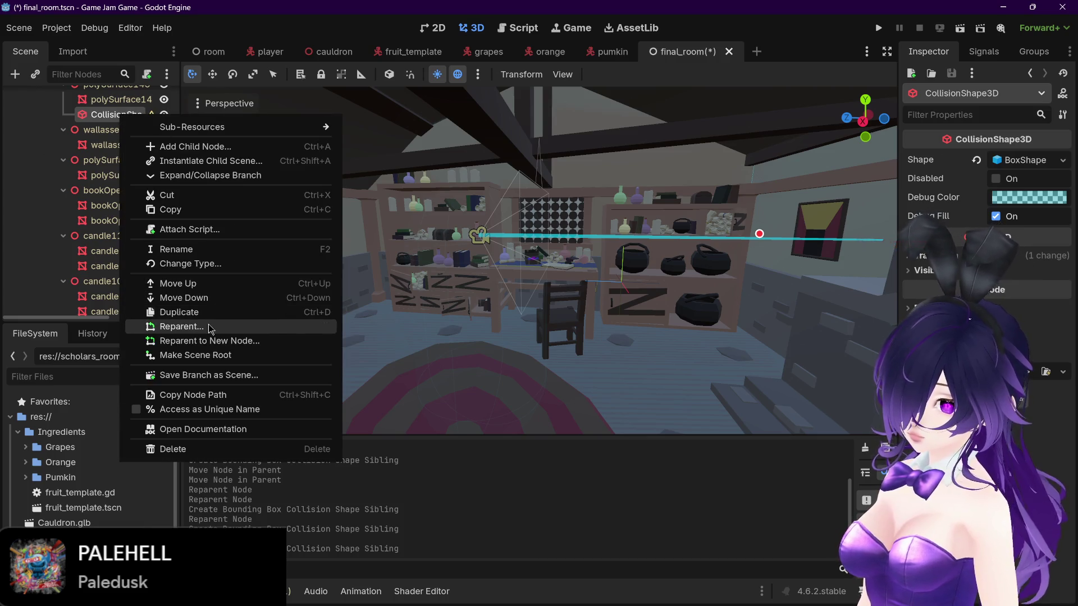
pyautogui.click(210, 328)
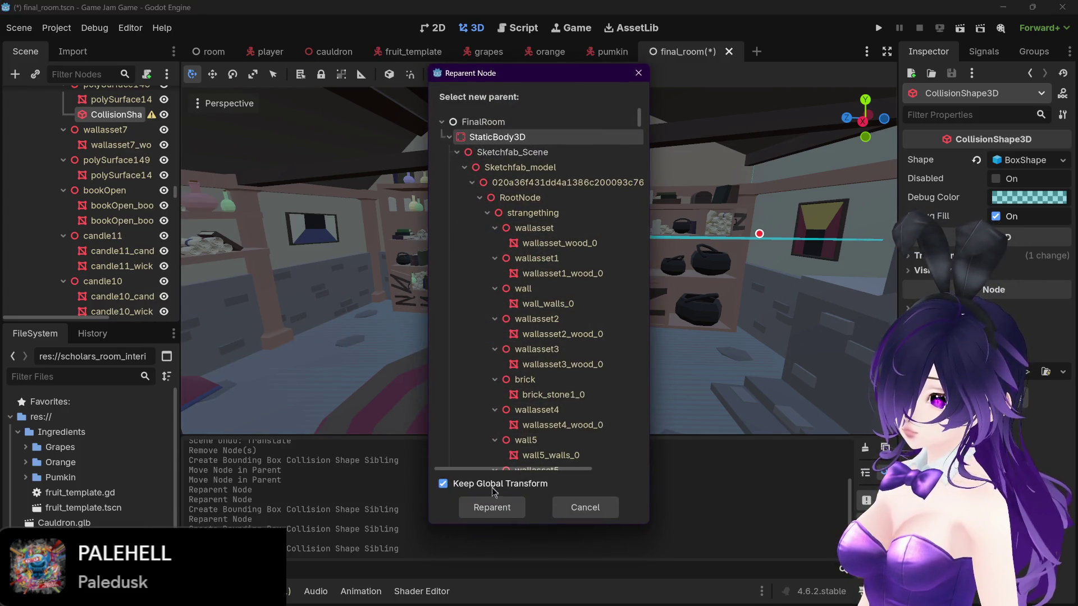
pyautogui.click(492, 507)
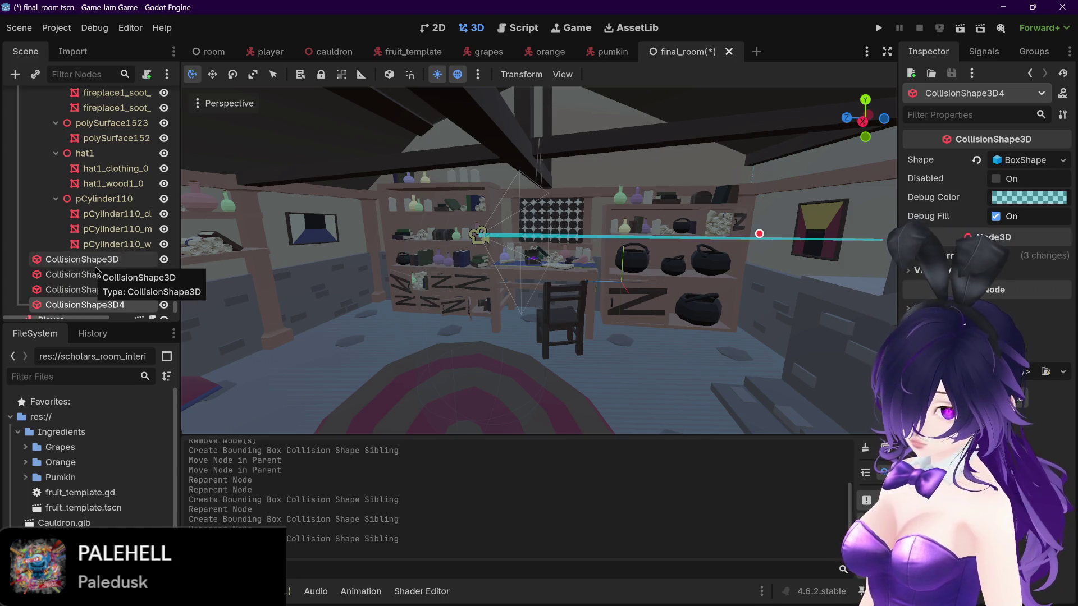
pyautogui.hotkey('ctrl', 's')
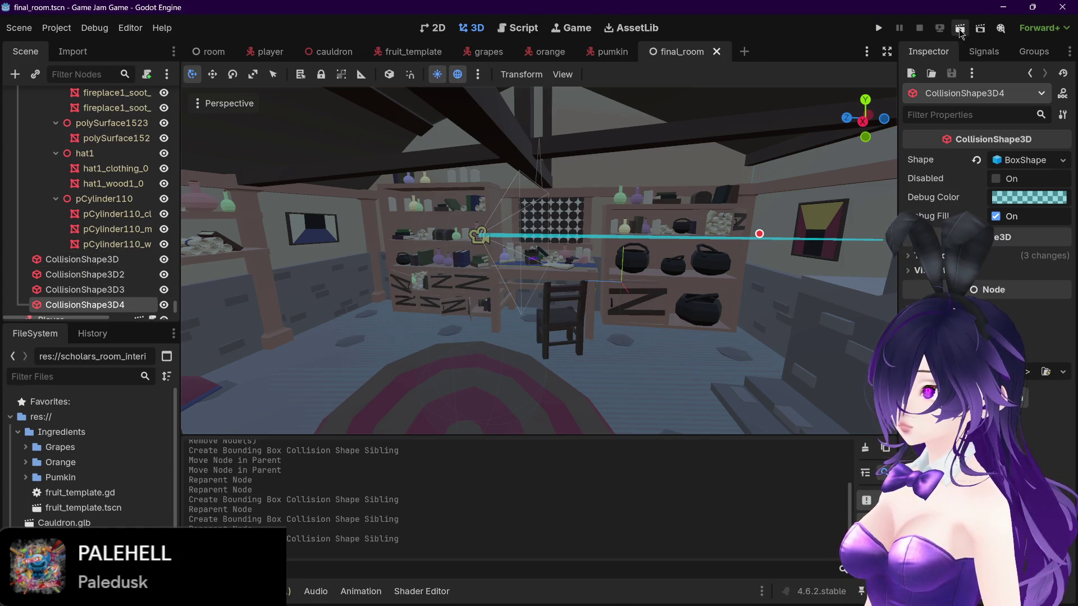
pyautogui.click(959, 29)
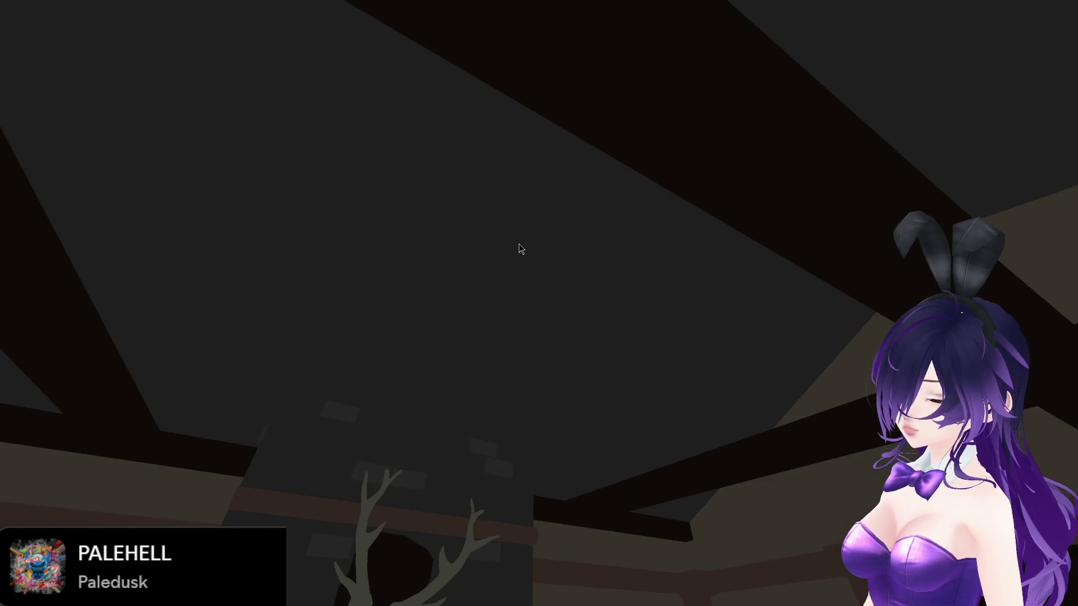
# Step: Walk toward the walls, bookshelf, fireplace and chest corner to test collisions, then stop the game
pyautogui.press('w')
pyautogui.press('s')
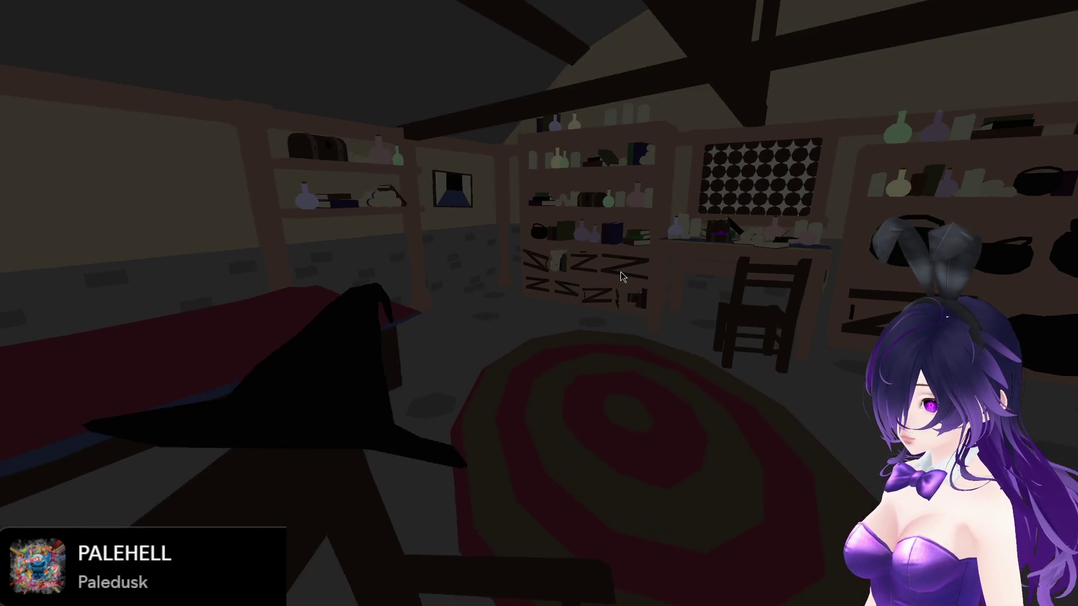
pyautogui.press('w')
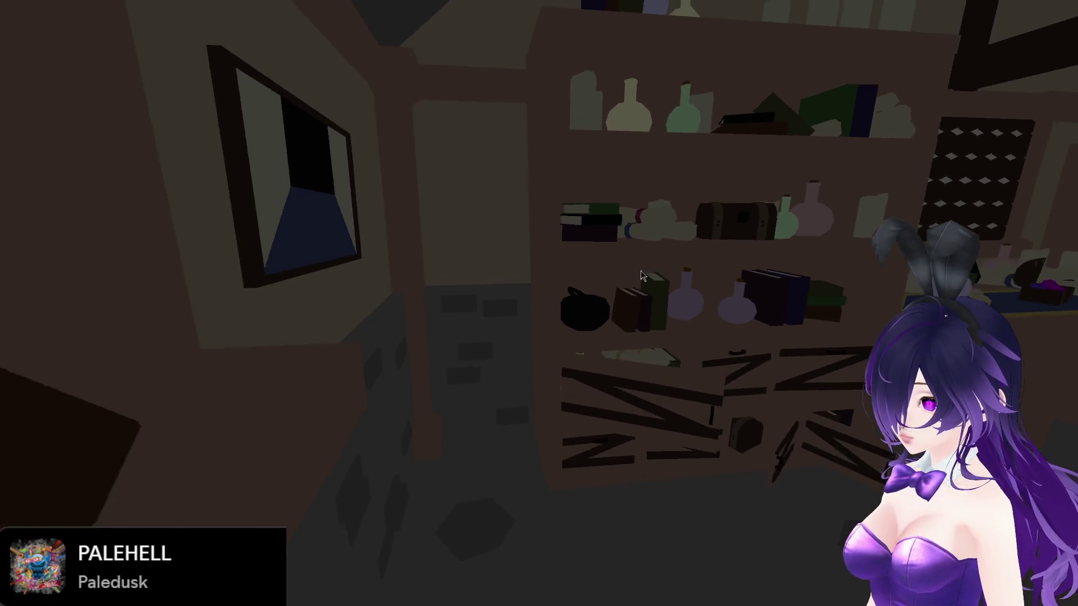
pyautogui.press('s')
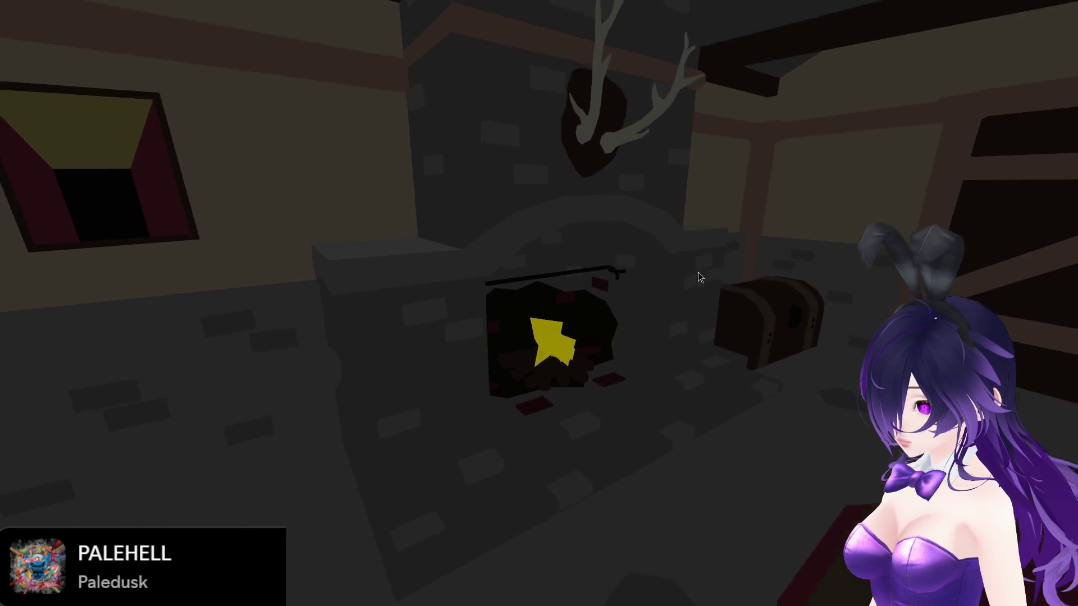
pyautogui.press('w')
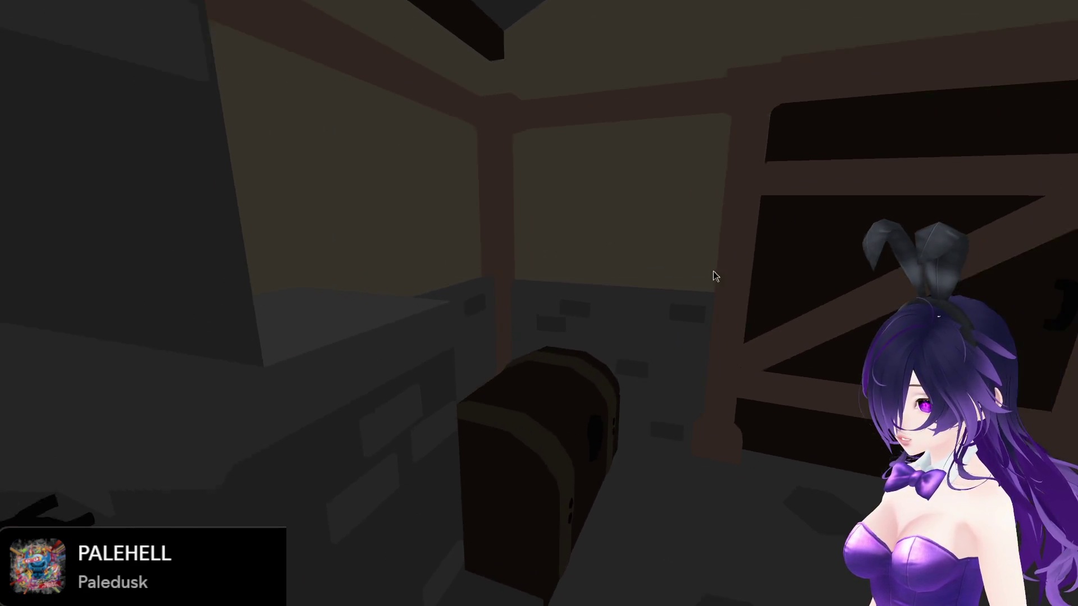
pyautogui.press('w')
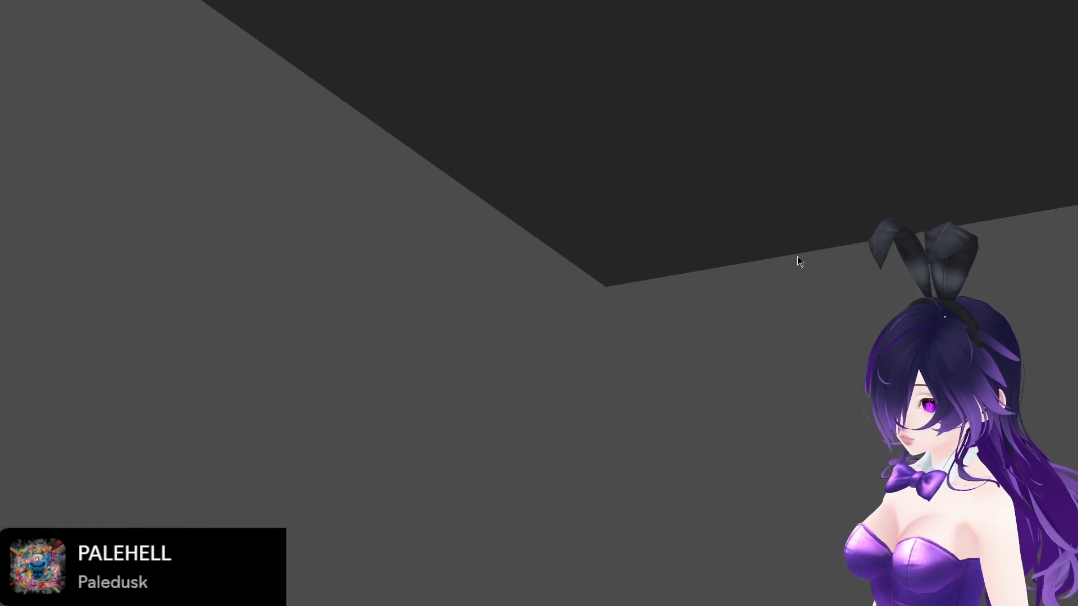
pyautogui.press('Escape')
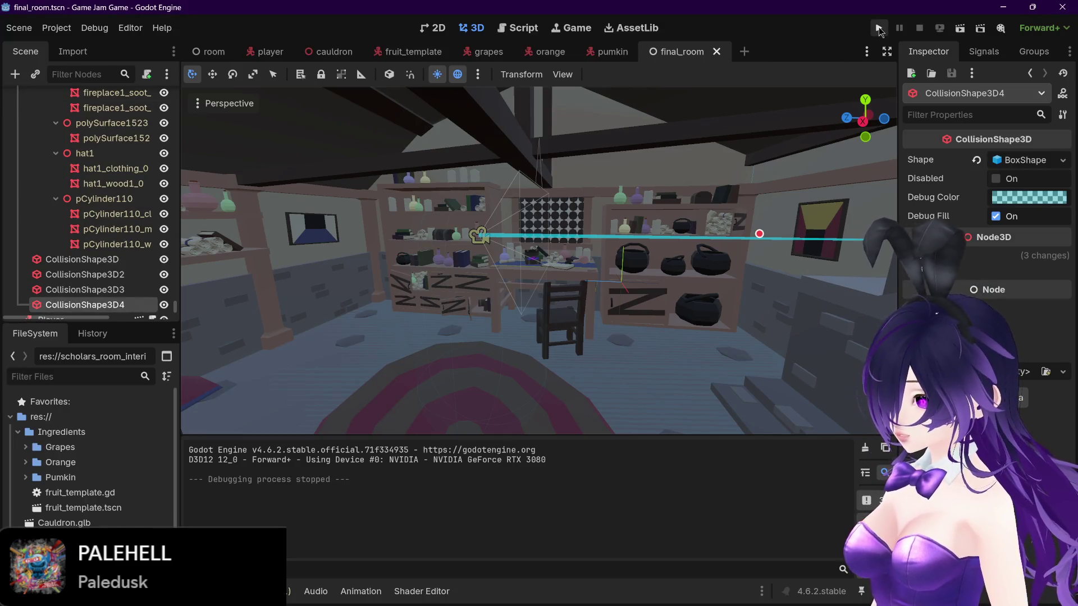
# Step: Frame the selected collision shape, relaunch the game with F5 and close it again
pyautogui.press('f')
pyautogui.scroll(-5, 618, 174)
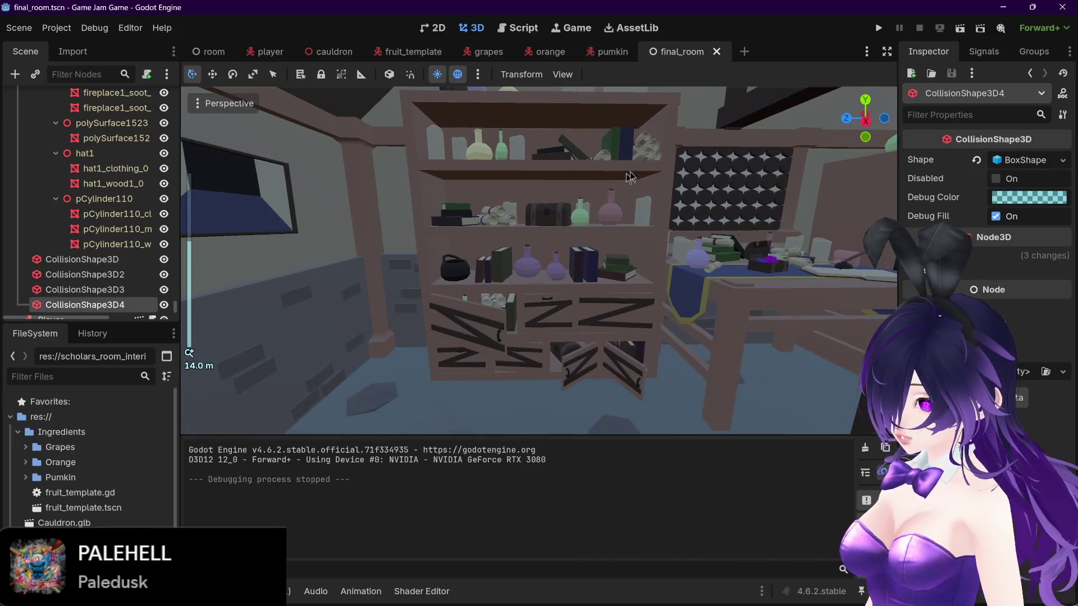
pyautogui.press('F5')
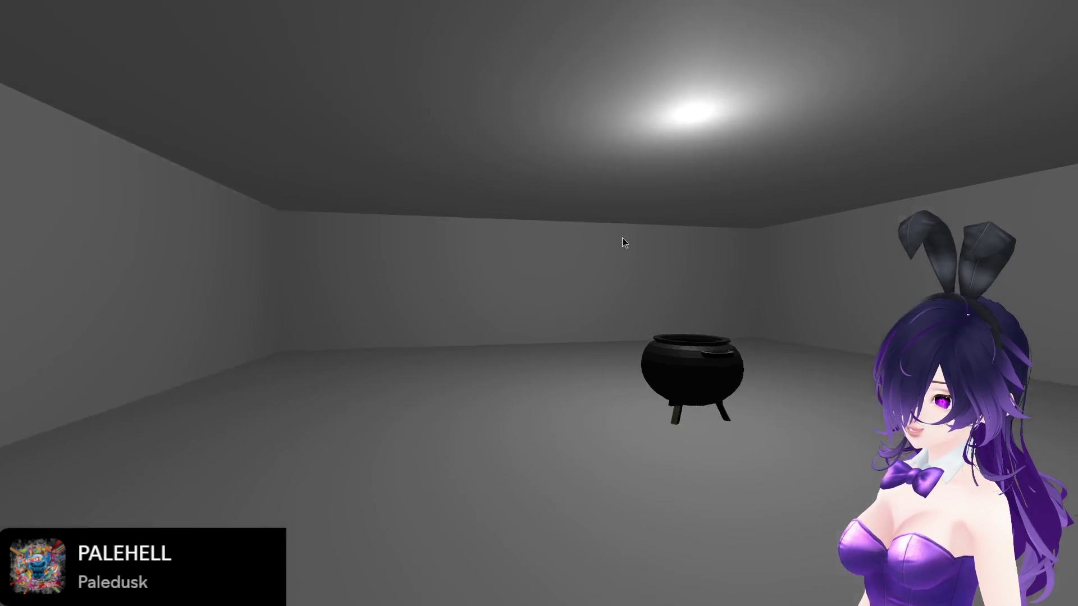
pyautogui.press('Escape')
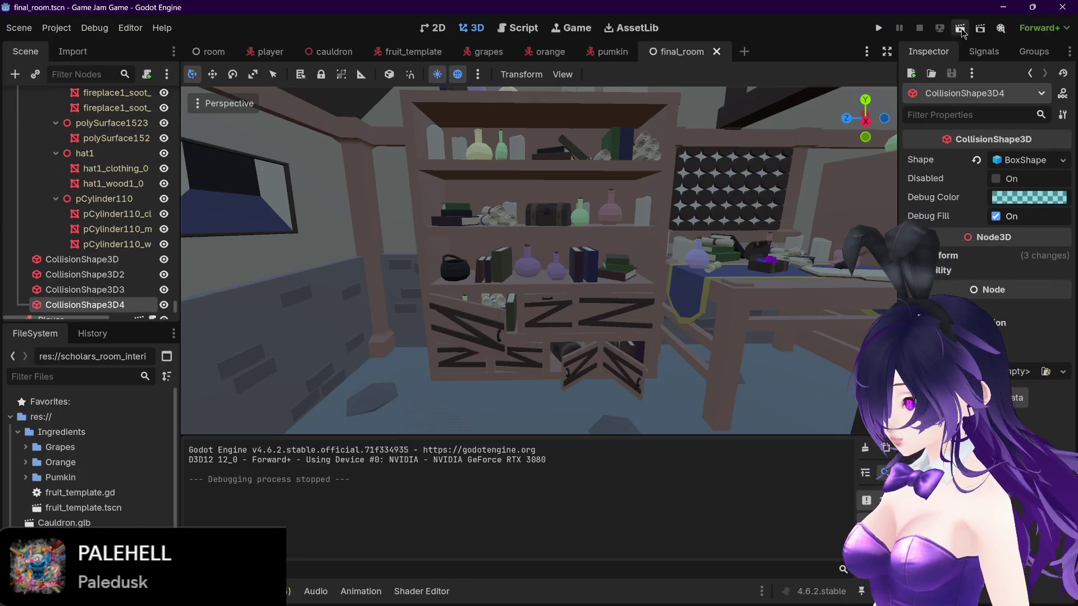
# Step: Run the room again and walk past the beams, bed, door and chests to the bookshelves
pyautogui.press('F6')
pyautogui.press('s')
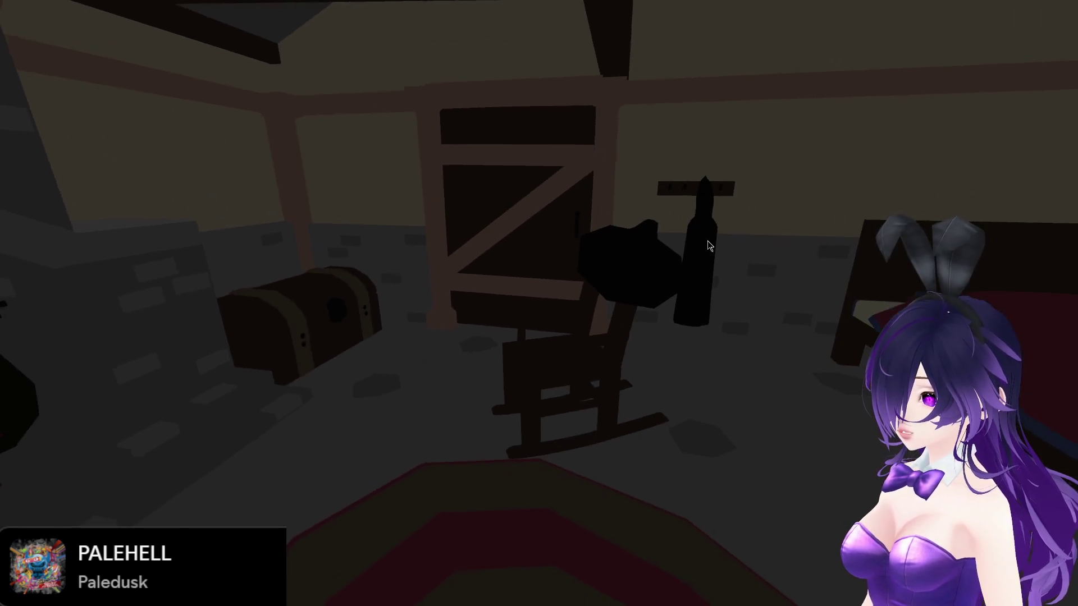
pyautogui.press('w')
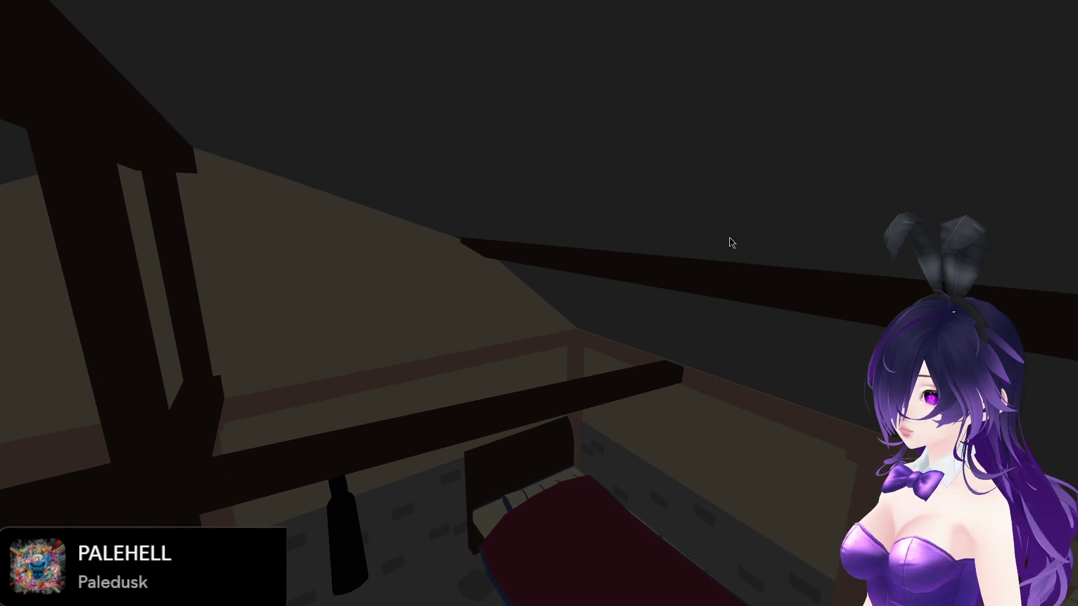
pyautogui.press('w')
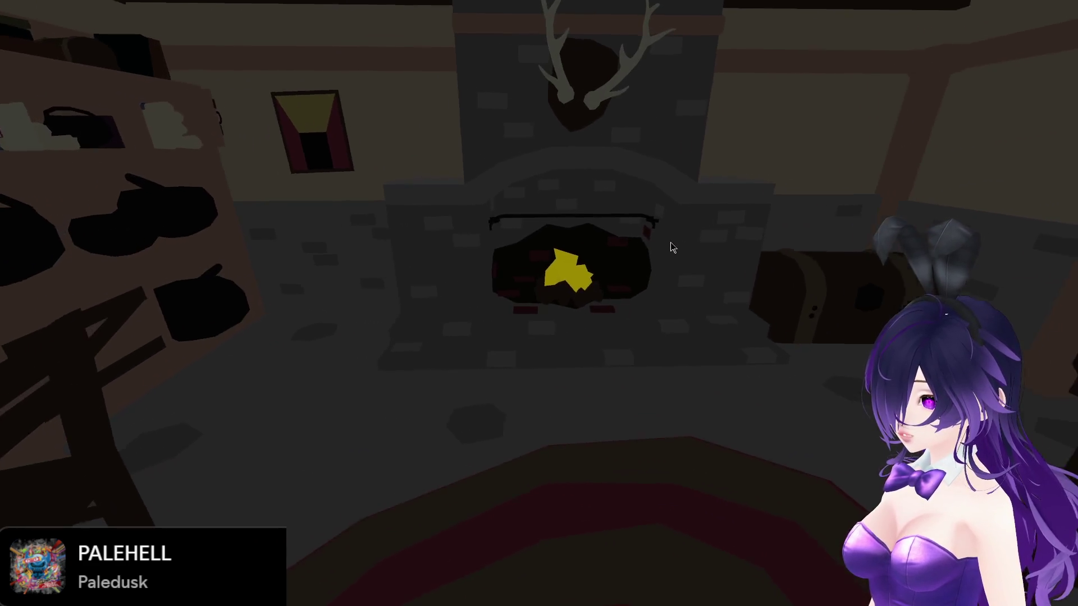
pyautogui.press('w')
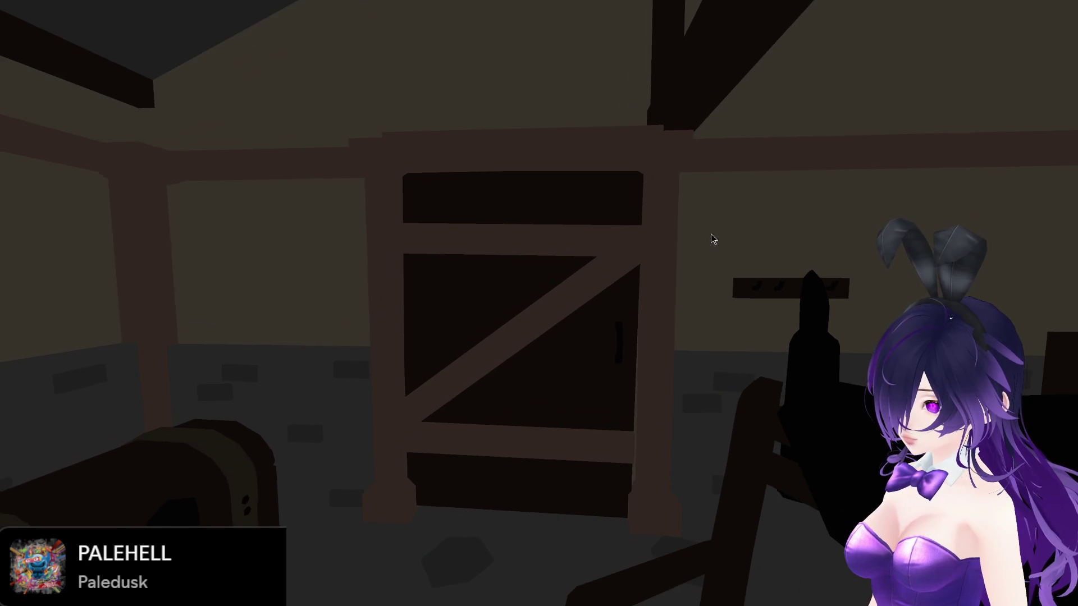
pyautogui.press('w')
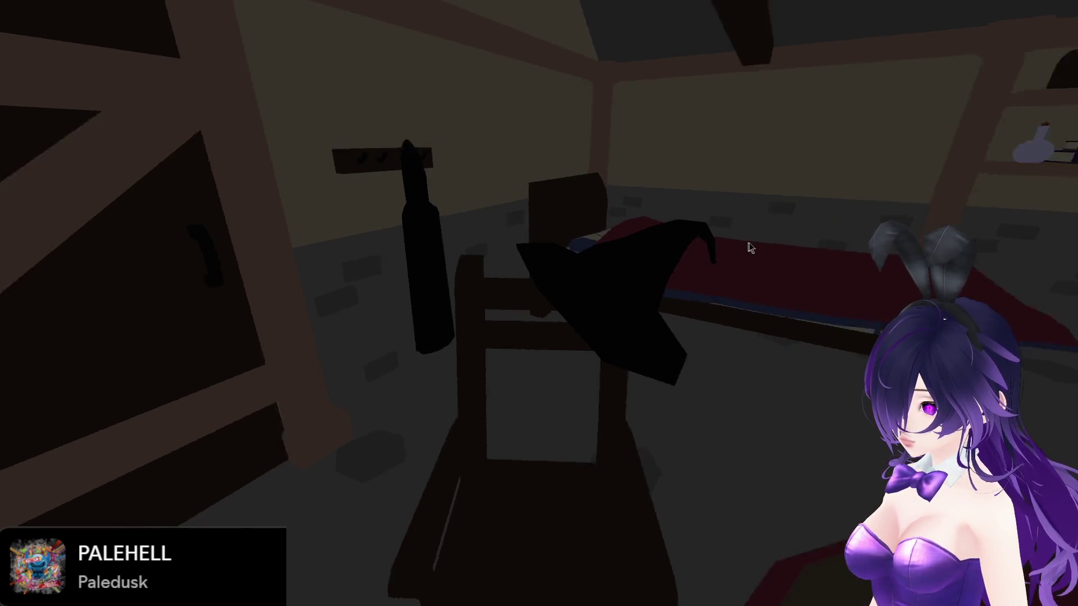
pyautogui.press('w')
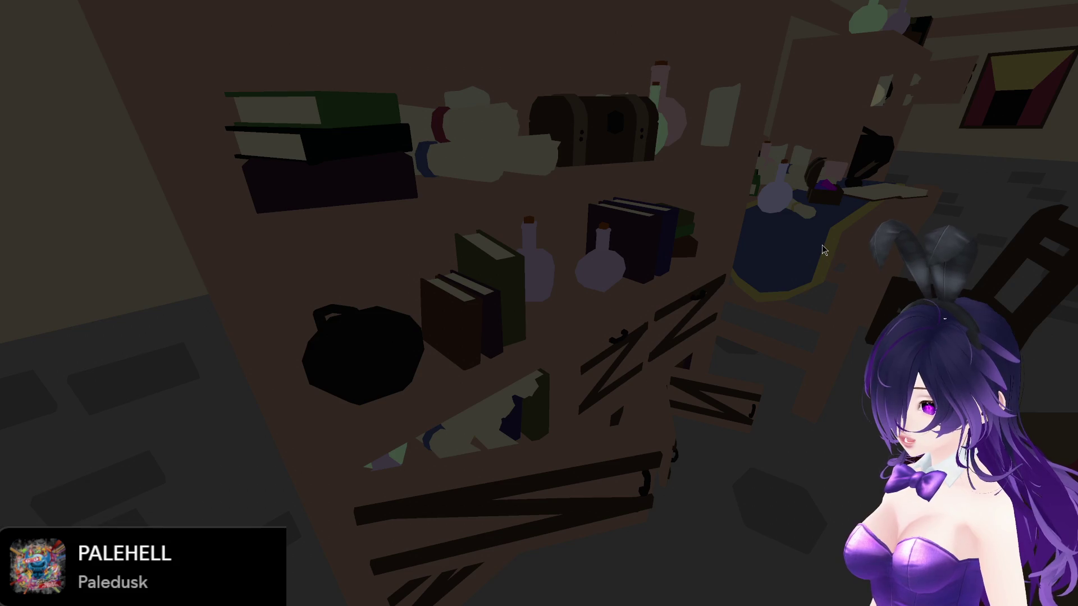
# Step: Walk to the desk, fireplace and rocking chair, then stop the game with F8
pyautogui.press('w')
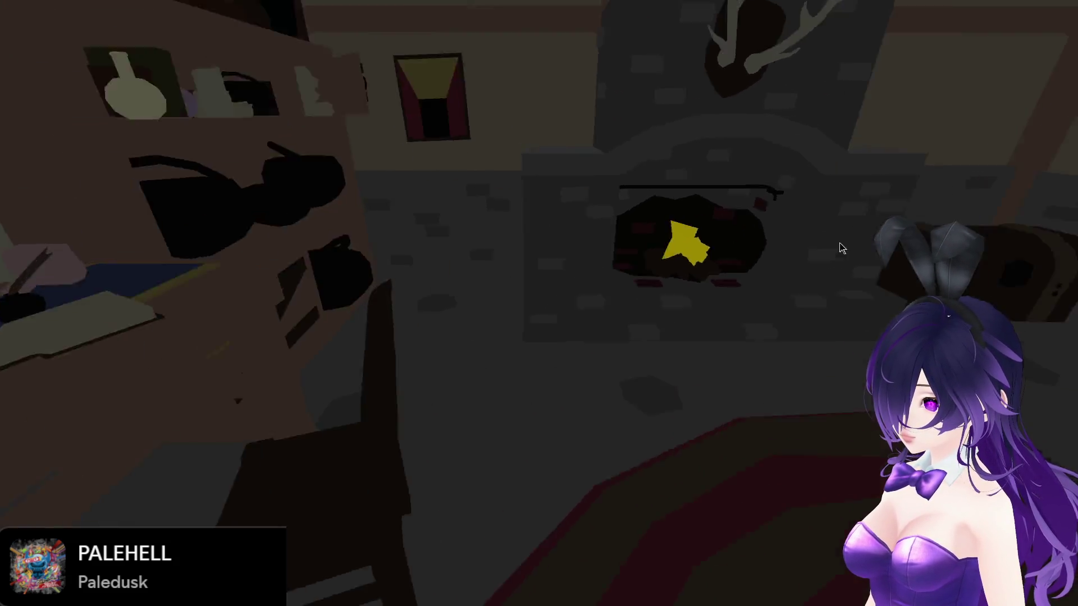
pyautogui.press('w')
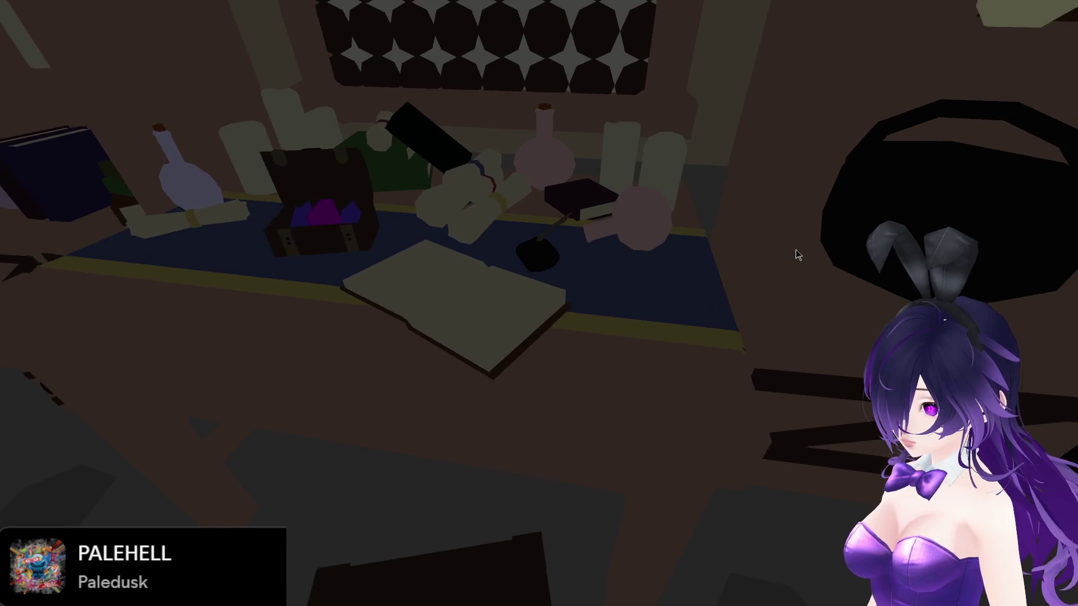
pyautogui.press('Right')
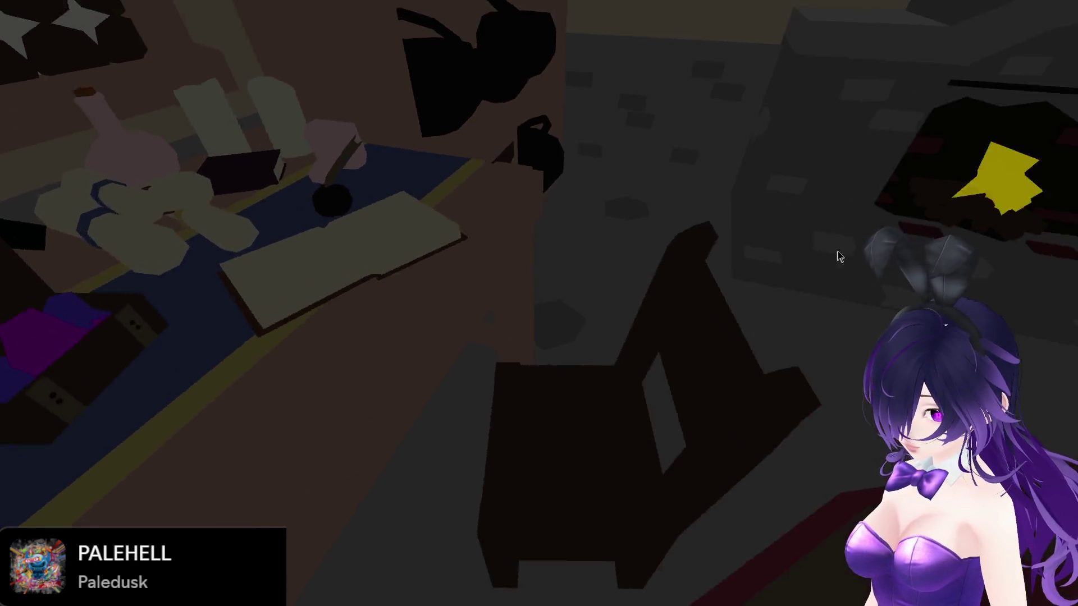
pyautogui.press('w')
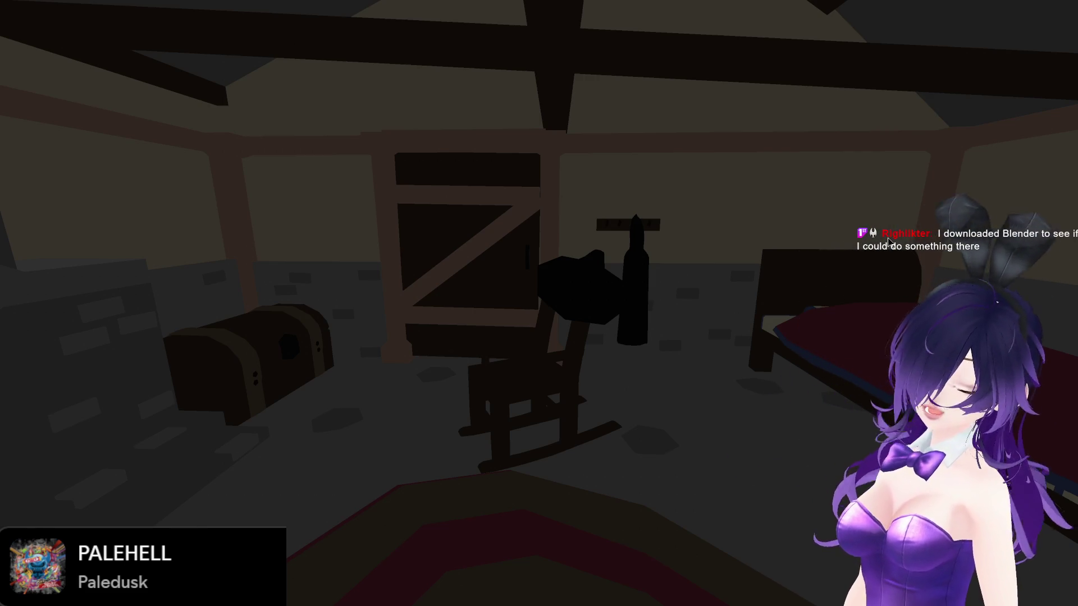
pyautogui.moveTo(890, 245)
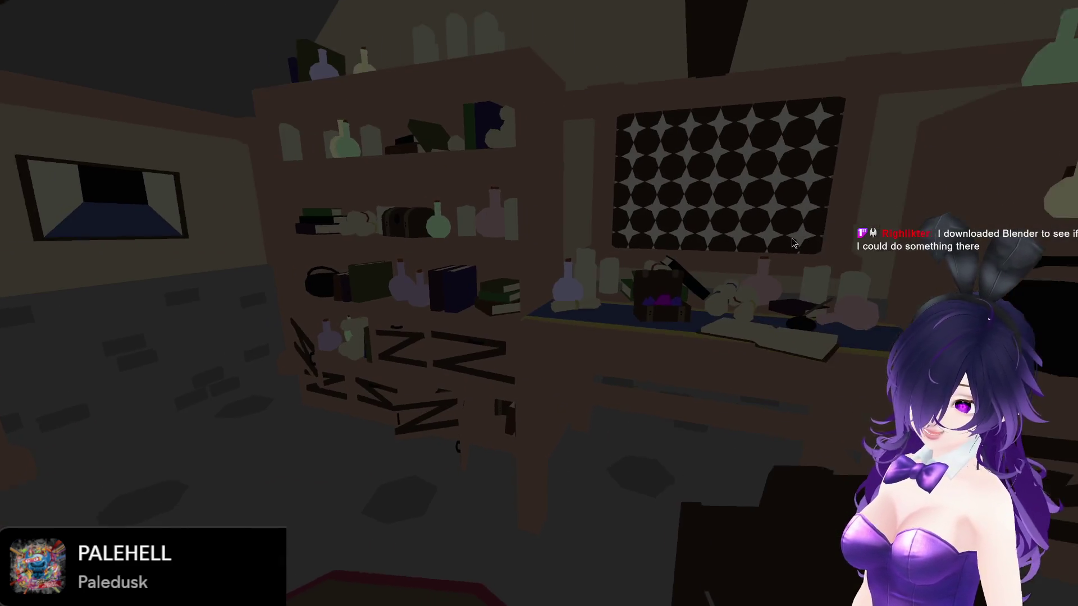
pyautogui.press('F8')
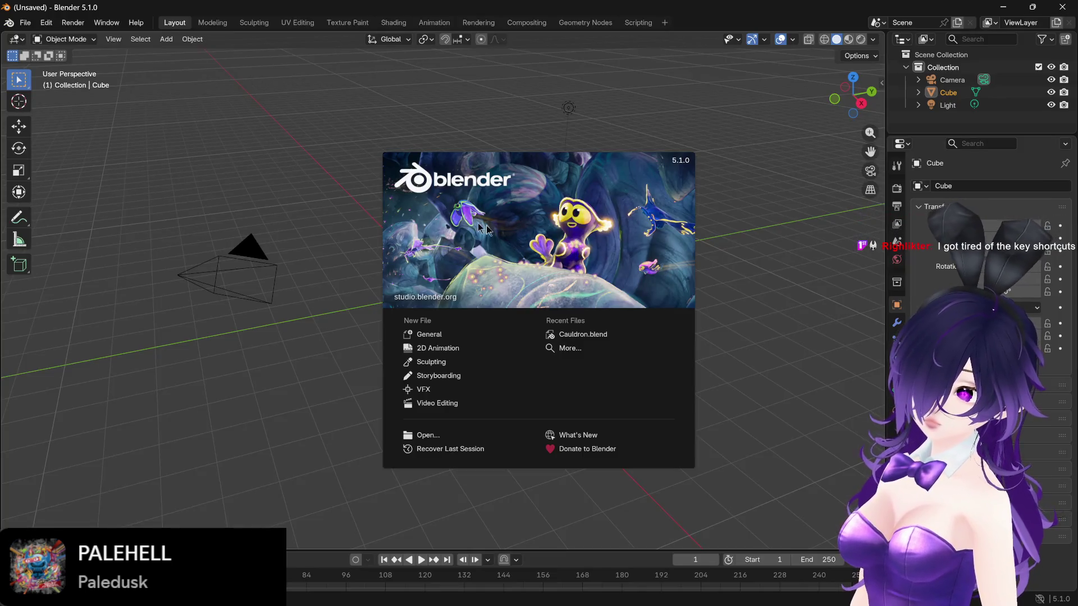
# Step: Open Cauldron.blend in the Modeling workspace with Solid viewport shading
pyautogui.click(592, 335)
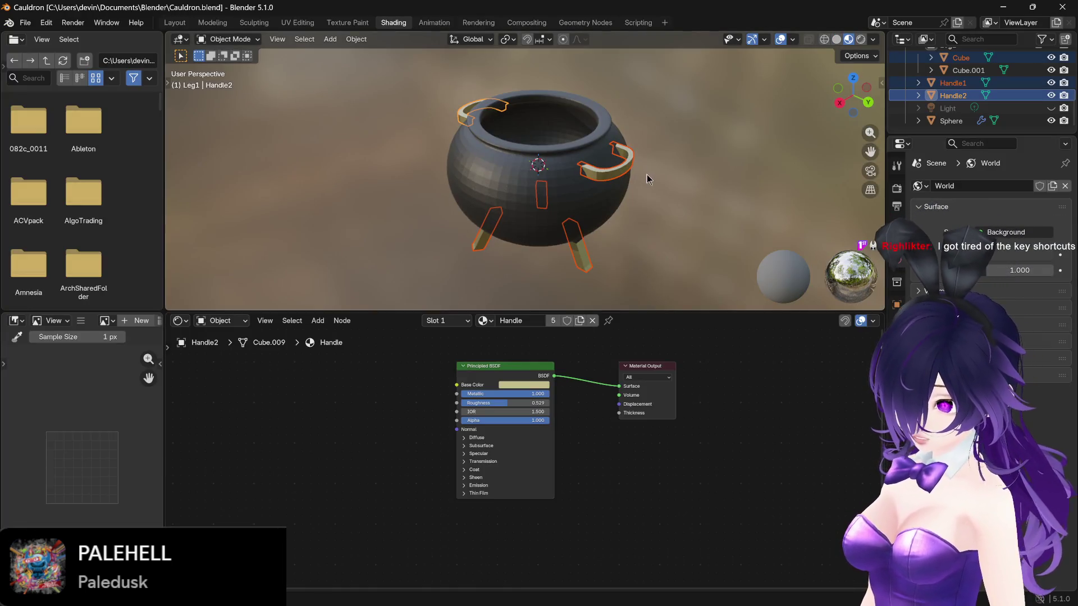
pyautogui.scroll(-2, 645, 176)
pyautogui.click(212, 23)
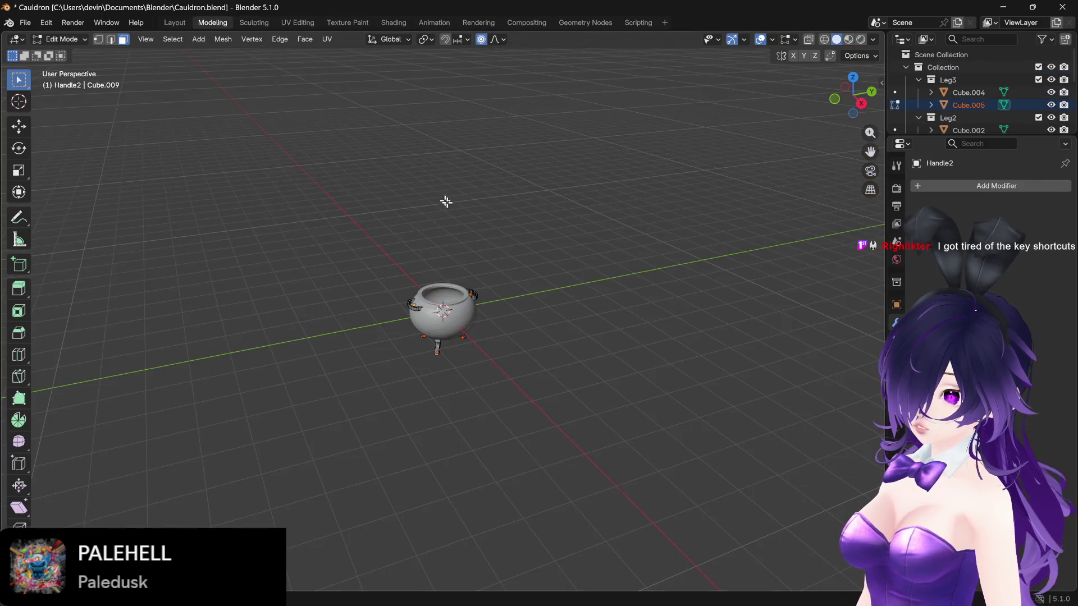
pyautogui.press('z')
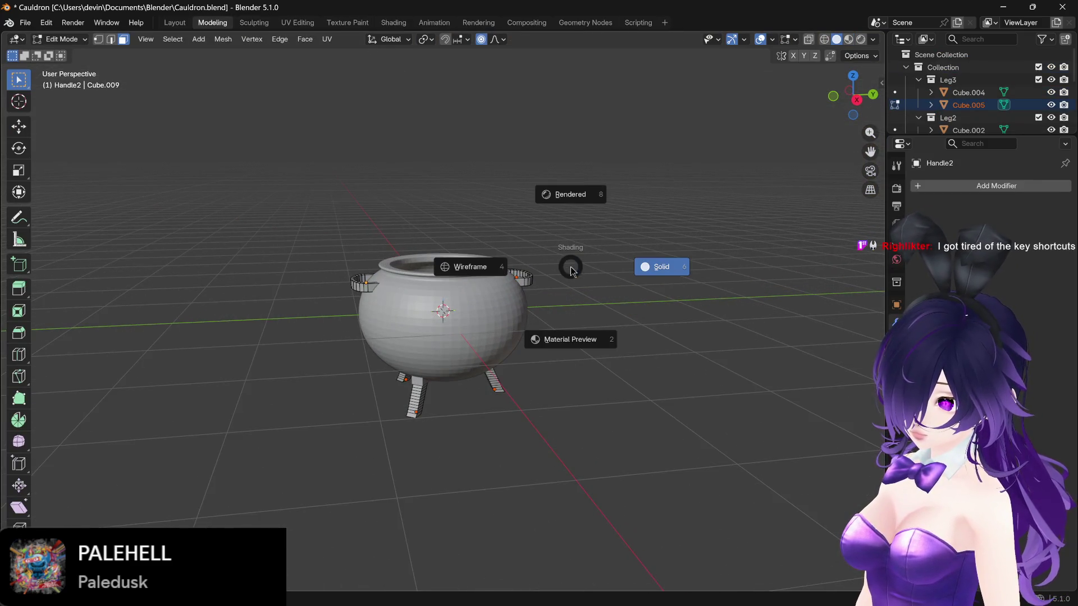
pyautogui.click(654, 272)
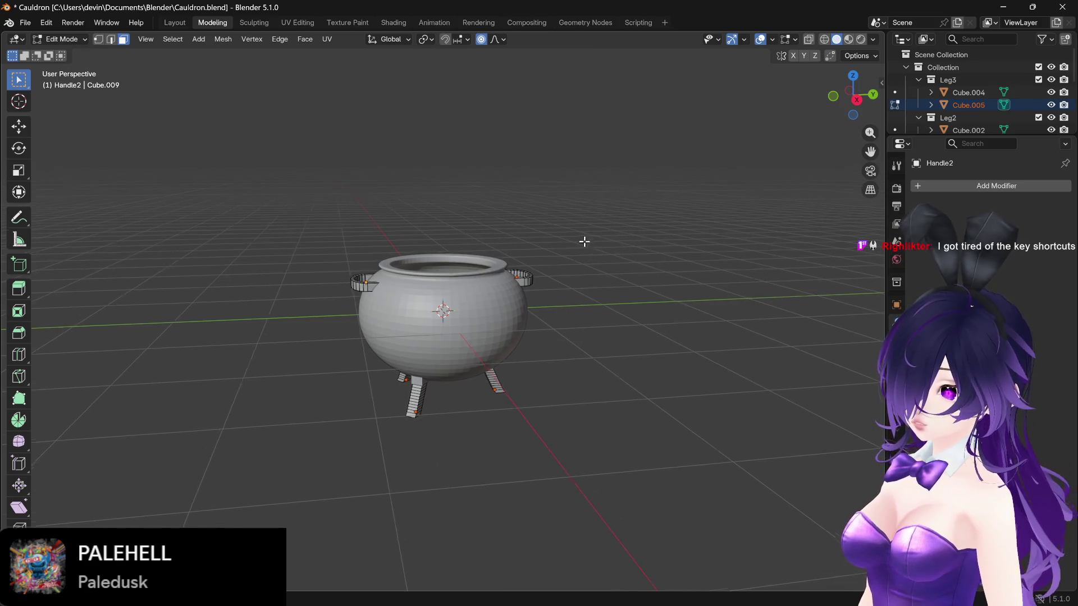
pyautogui.scroll(3, 584, 240)
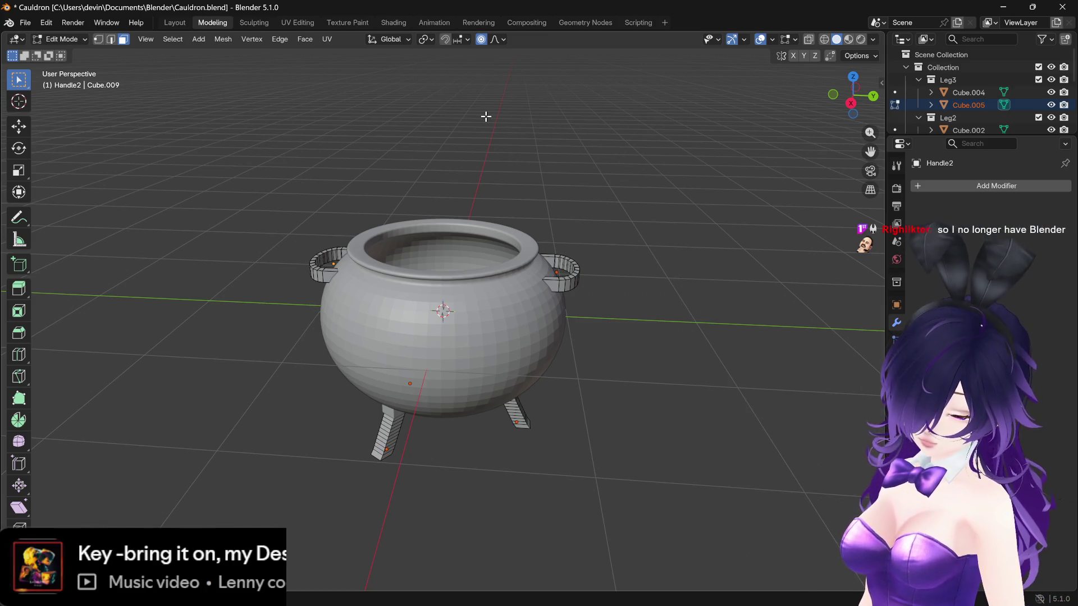
pyautogui.press('z')
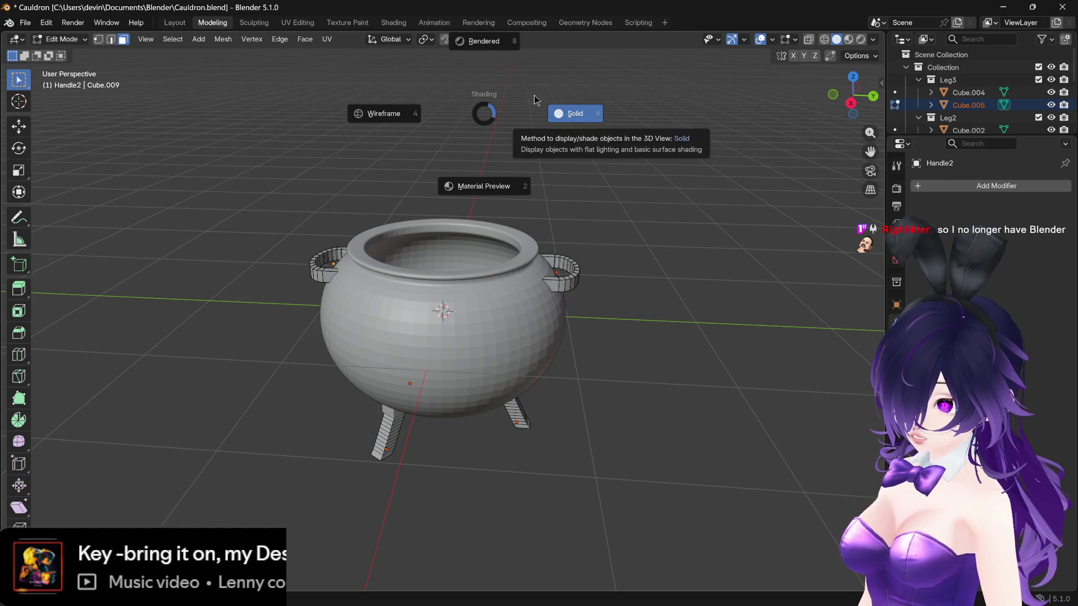
pyautogui.click(573, 117)
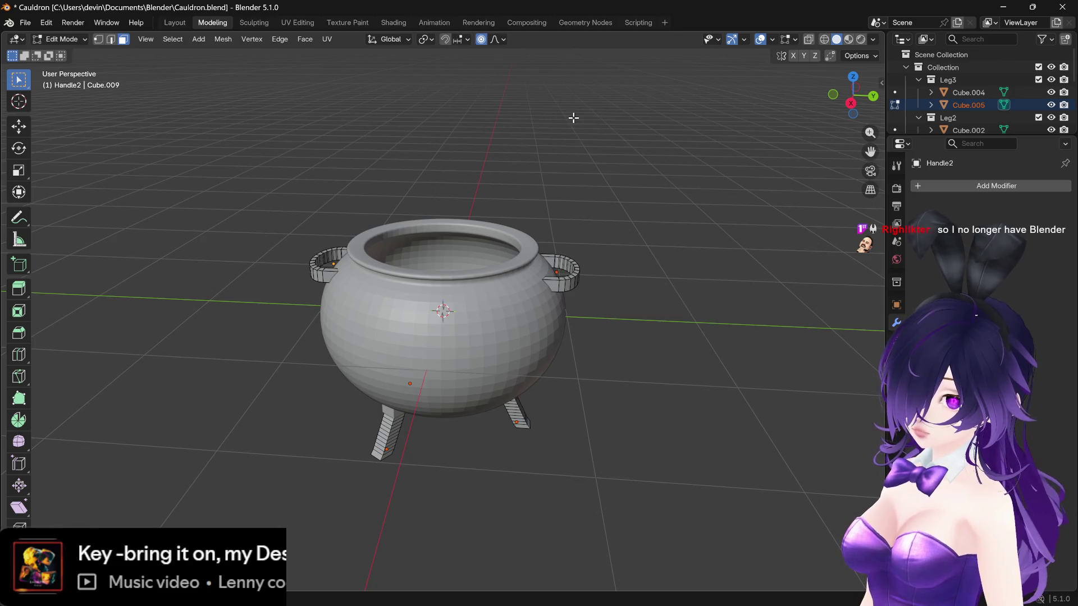
# Step: Look through the UV and Render menus, dismissing both without applying anything
pyautogui.click(327, 40)
pyautogui.click(346, 42)
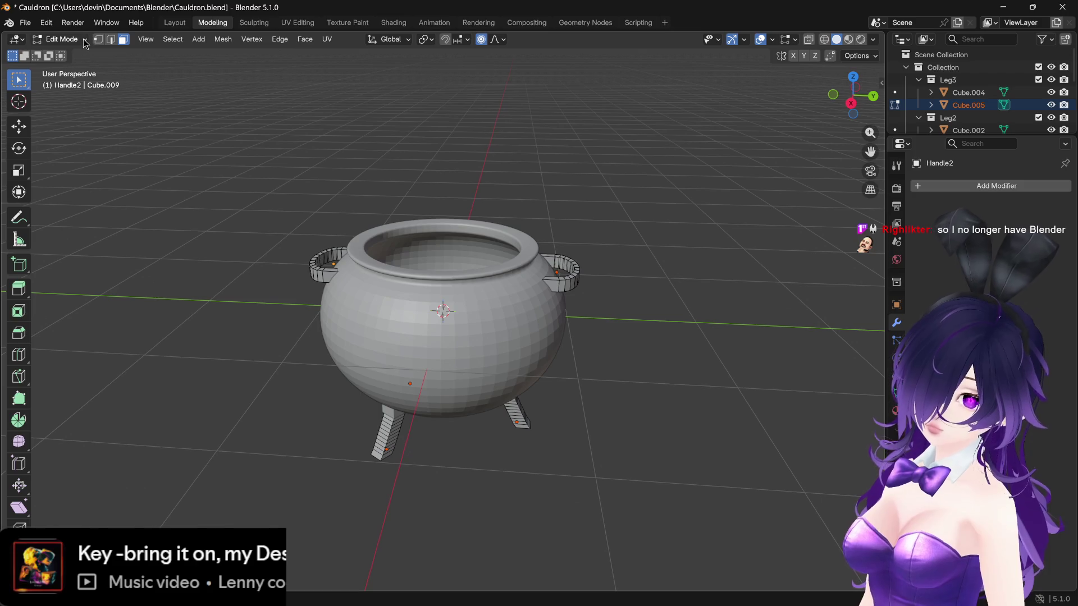
pyautogui.click(75, 24)
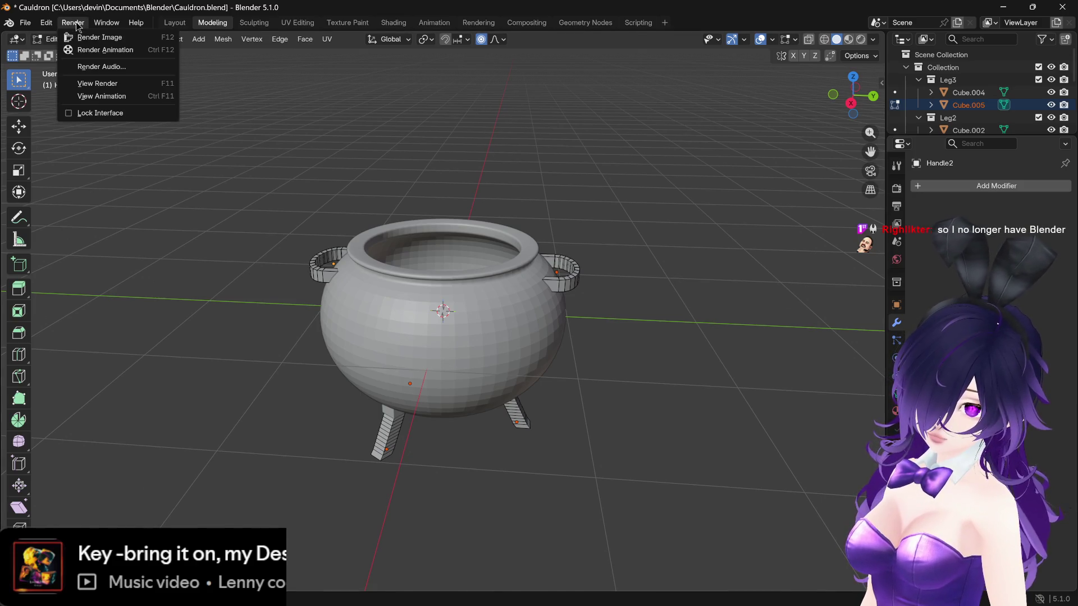
pyautogui.click(46, 26)
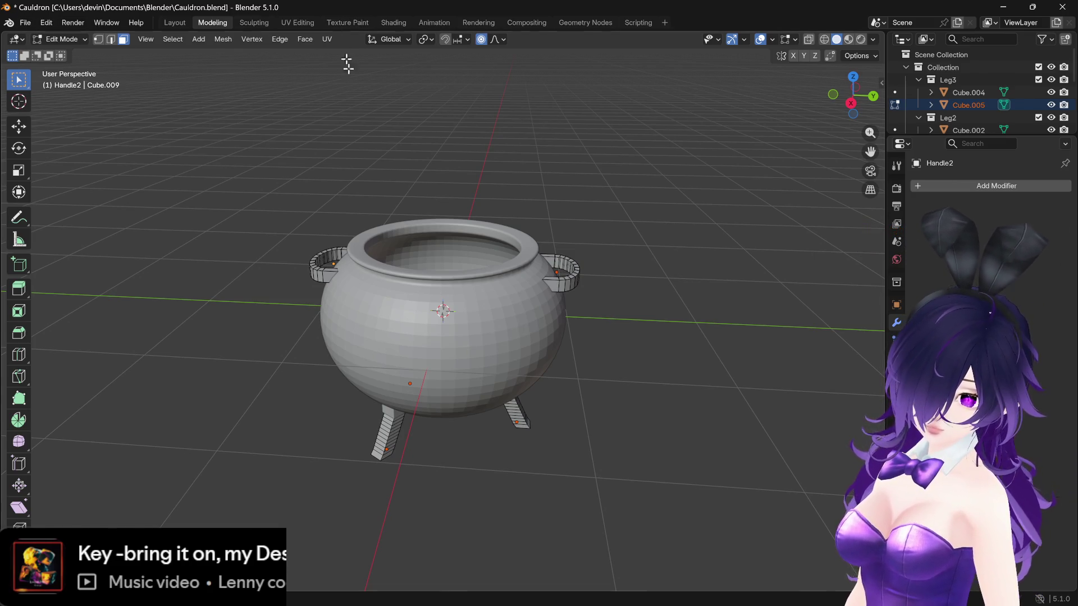
pyautogui.scroll(2, 385, 168)
pyautogui.scroll(-2, 386, 167)
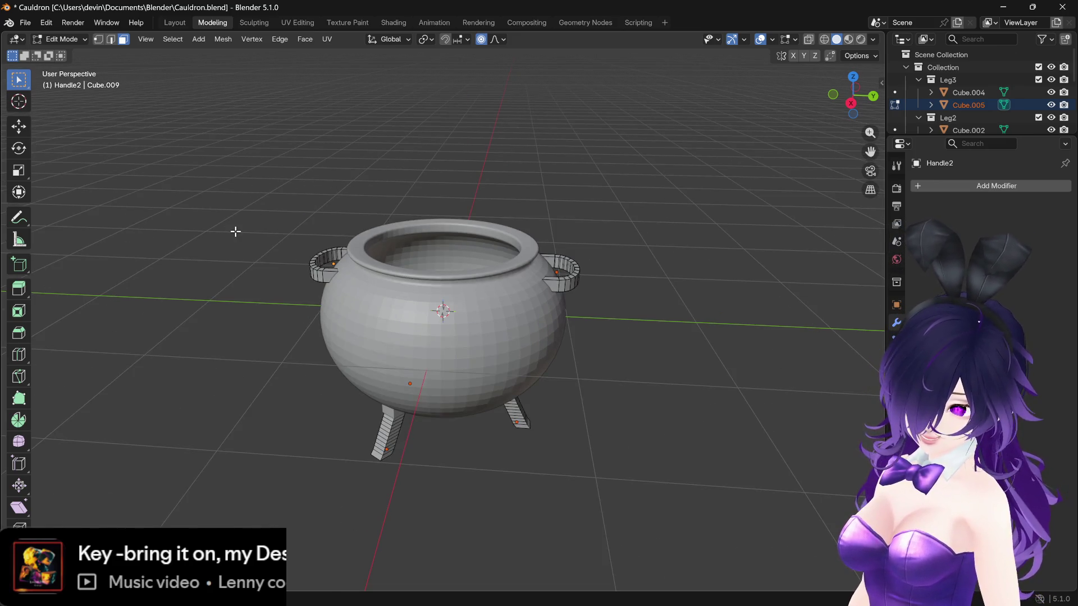
pyautogui.scroll(4, 236, 253)
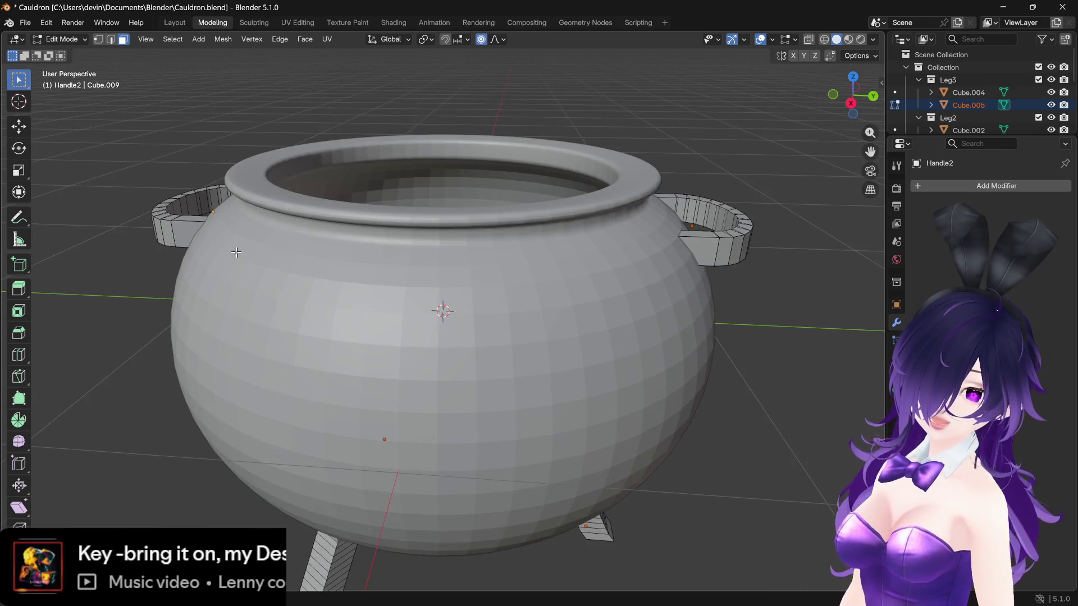
# Step: Orbit to the cauldron's left handle and select its end face plus the neighbouring face
pyautogui.scroll(-3, 238, 252)
pyautogui.moveTo(283, 265); pyautogui.dragTo(273, 268)
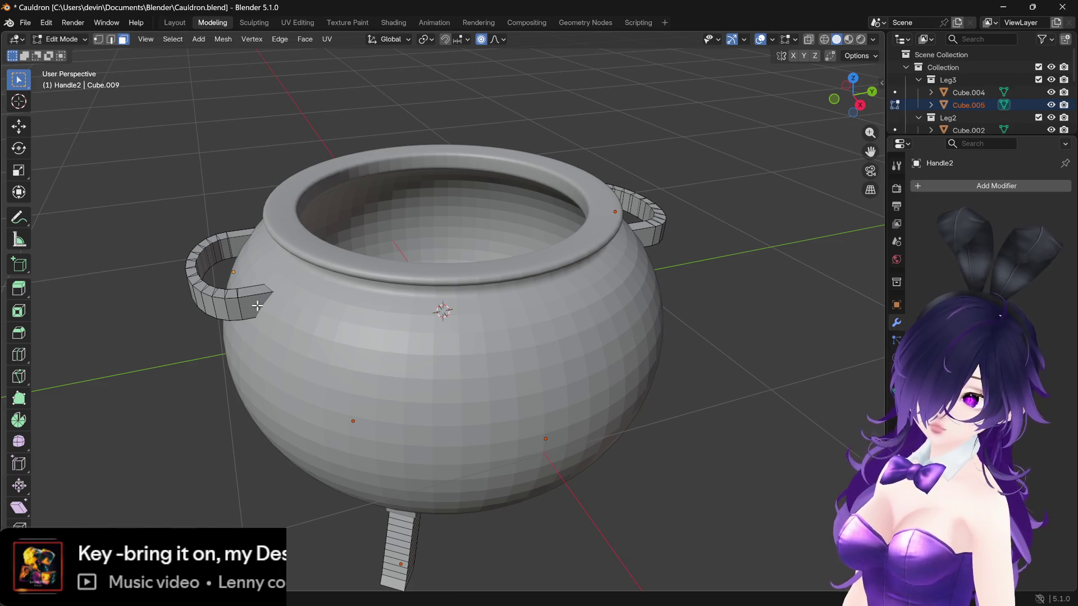
pyautogui.moveTo(255, 305); pyautogui.dragTo(199, 250)
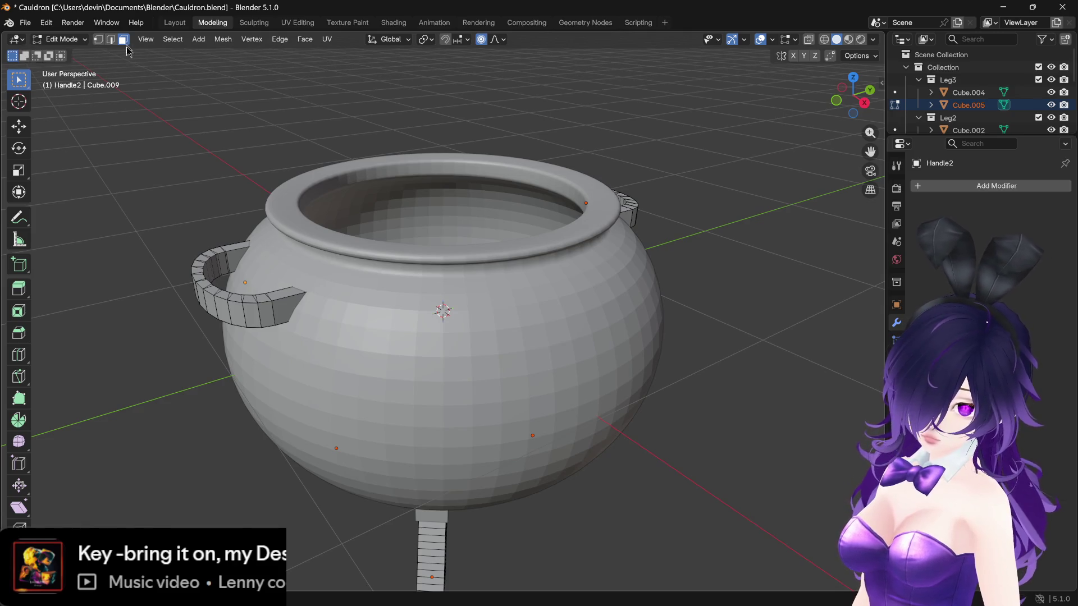
pyautogui.scroll(3, 233, 300)
pyautogui.click(171, 298)
pyautogui.moveTo(193, 293); pyautogui.dragTo(209, 289)
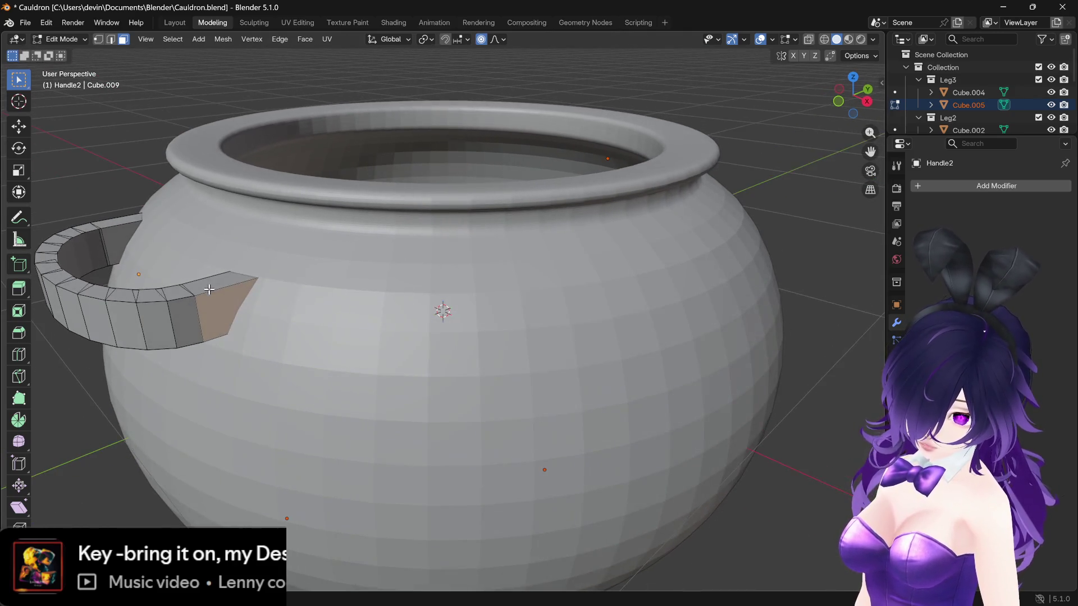
pyautogui.press('ctrl+KP_Add')
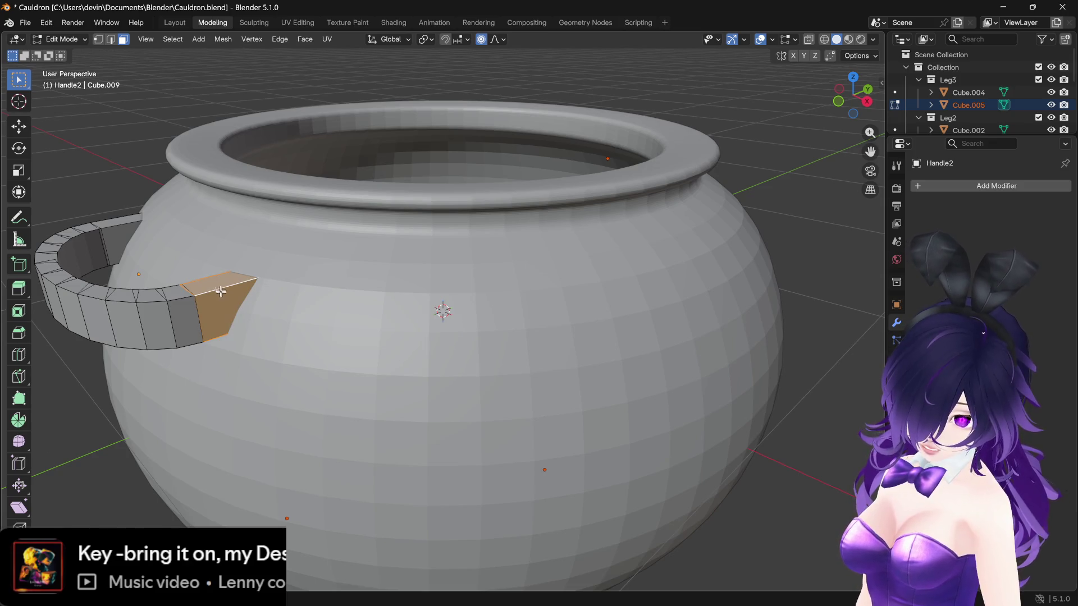
pyautogui.scroll(5, 221, 293)
pyautogui.scroll(-5, 224, 303)
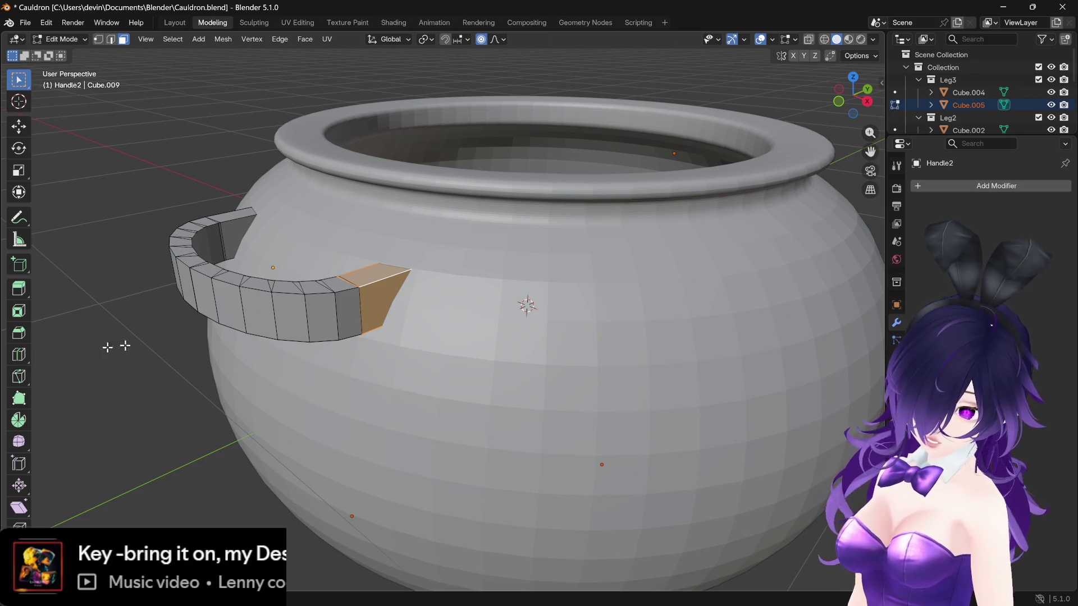
# Step: Add a Ctrl+R loop cut near the handle end, then deselect the face and zoom out
pyautogui.hotkey('ctrl', 'r')
pyautogui.click(380, 288)
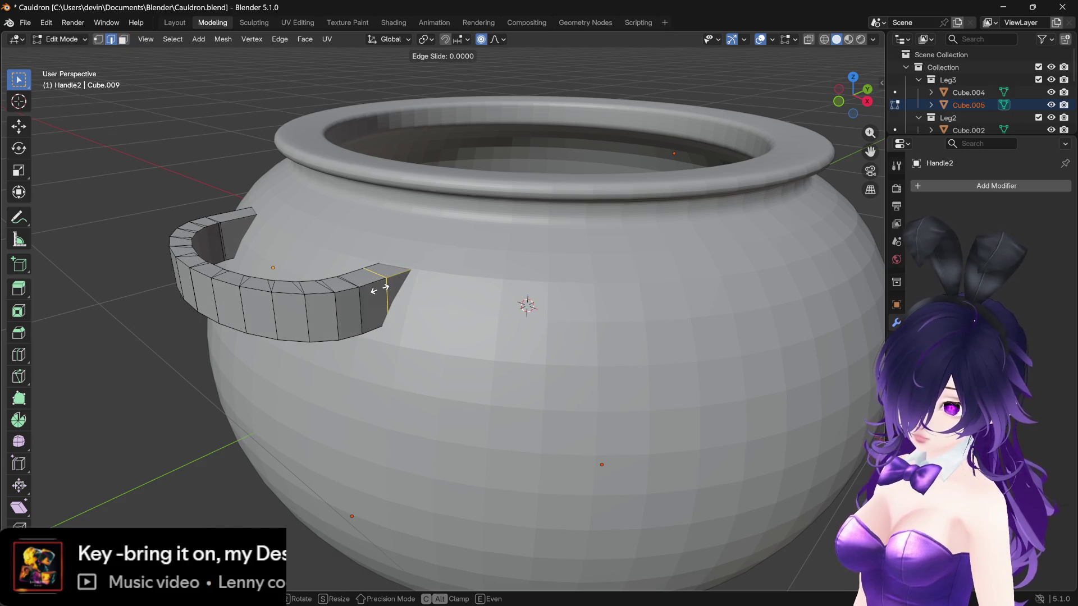
pyautogui.click(391, 302)
pyautogui.press('3')
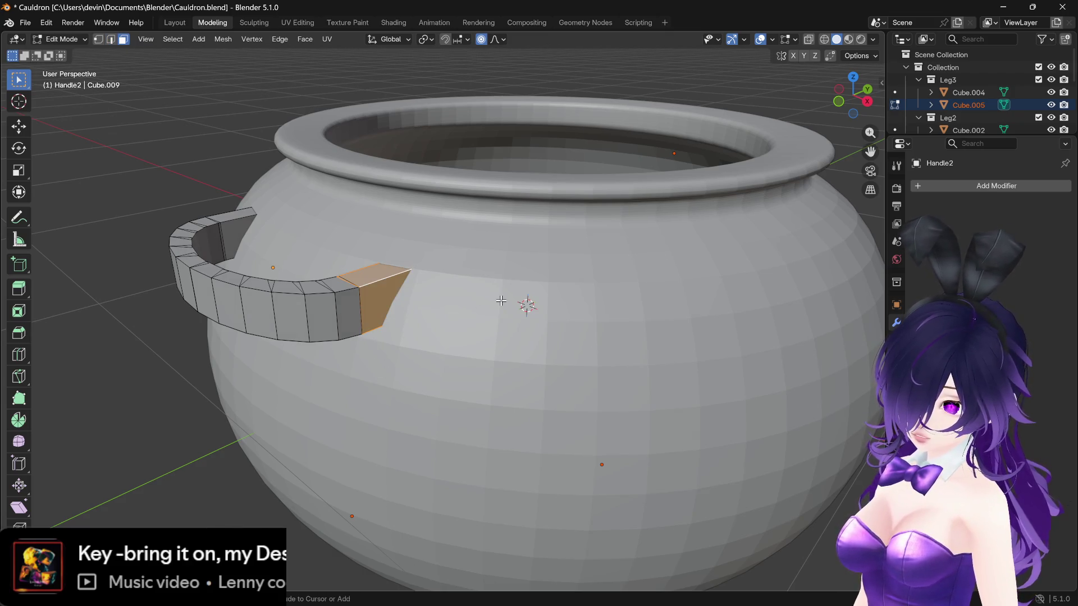
pyautogui.click(19, 357)
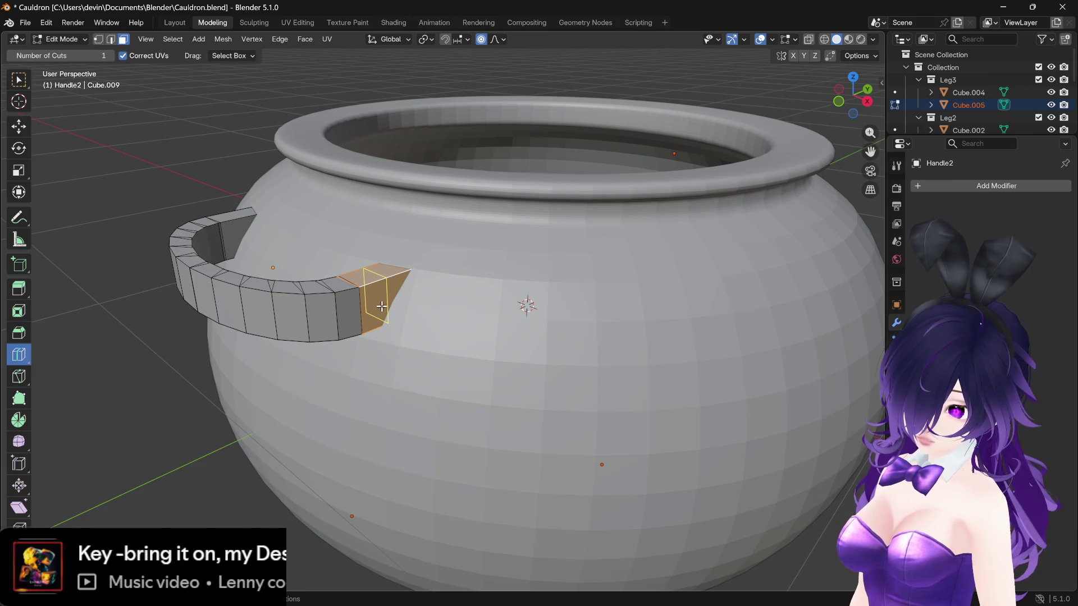
pyautogui.press('2')
pyautogui.hotkey('alt', 'a')
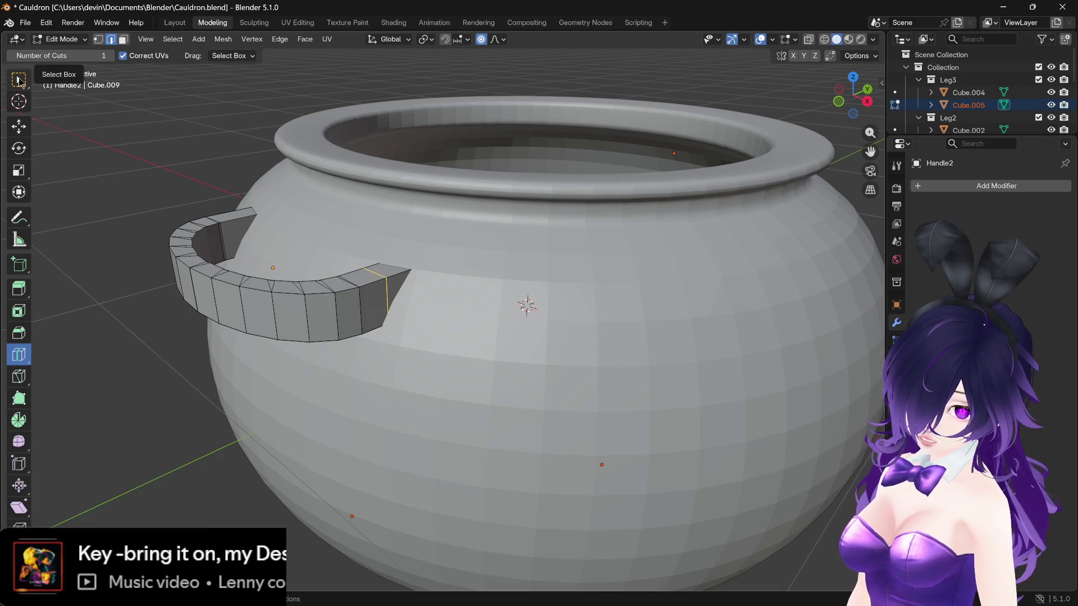
pyautogui.click(20, 82)
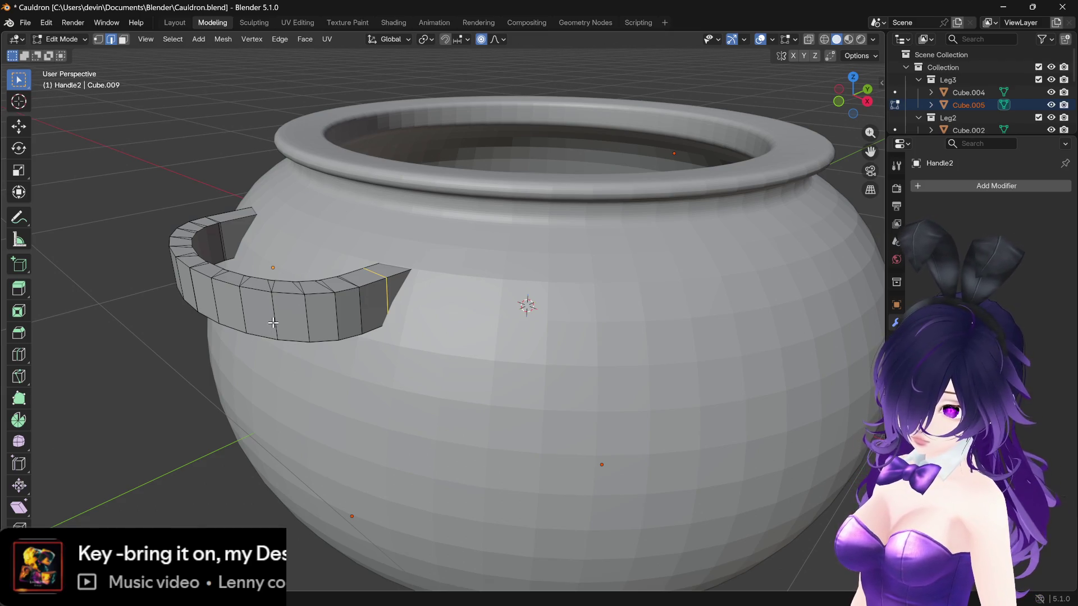
pyautogui.press('3')
pyautogui.click(170, 149)
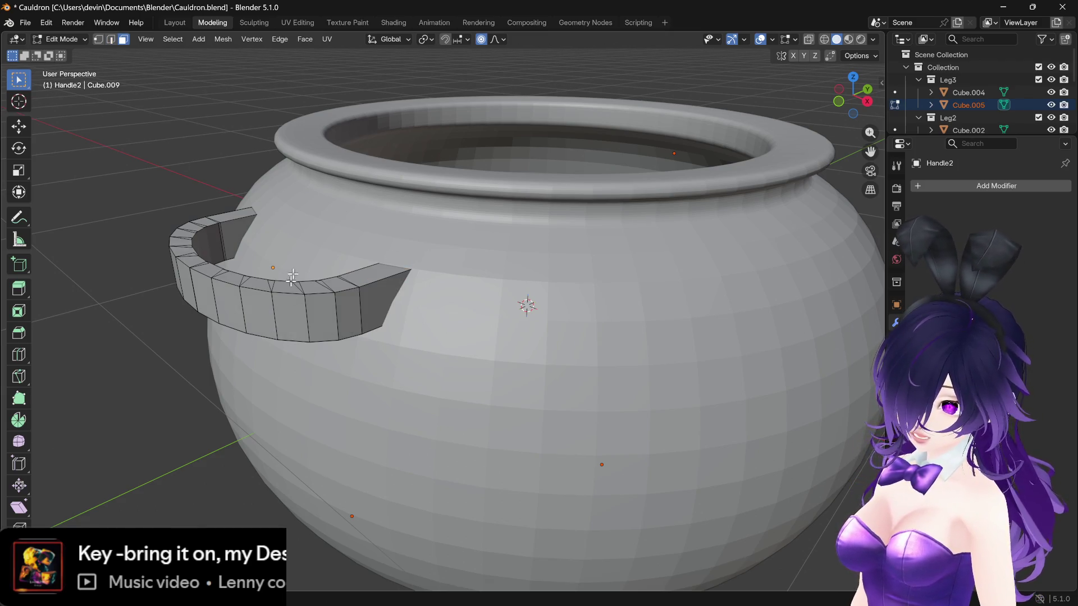
pyautogui.scroll(-5, 289, 294)
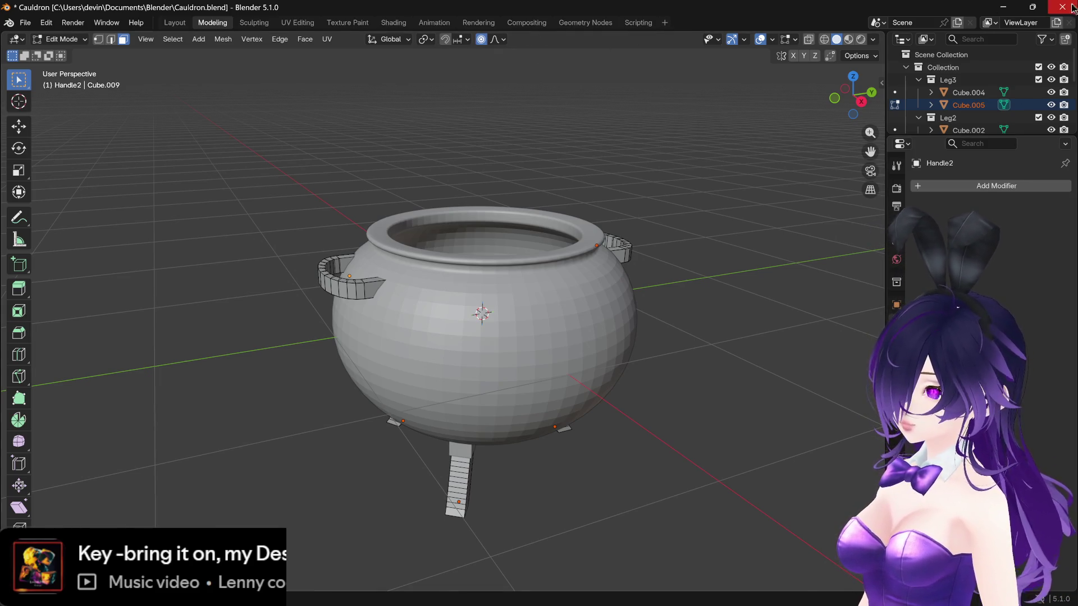
# Step: Return Handle2 to Object Mode and quit Blender with Don't Save for the cauldron changes
pyautogui.click(61, 38)
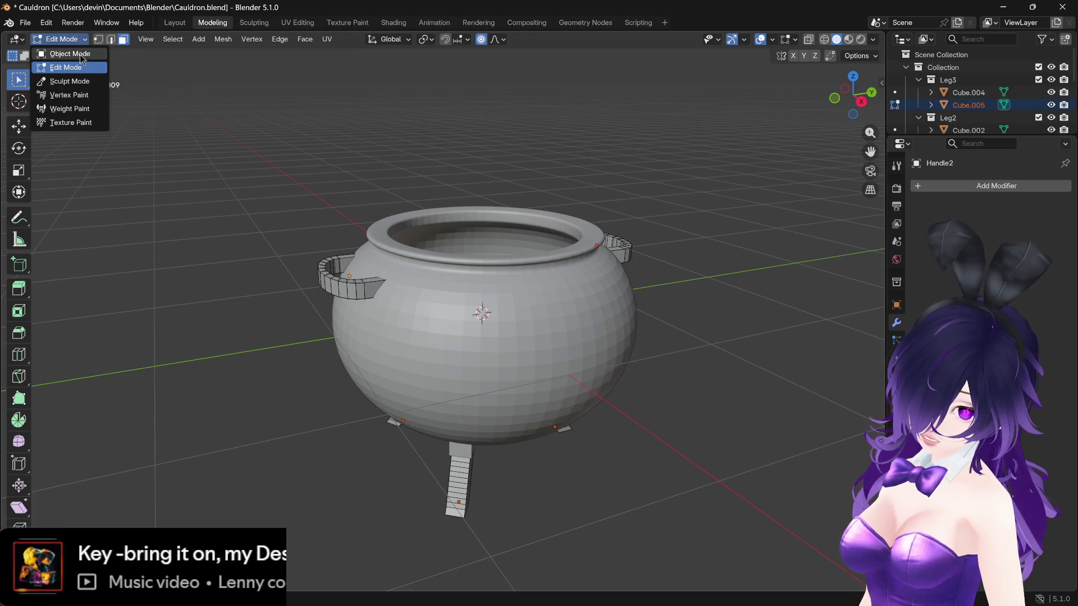
pyautogui.click(70, 53)
pyautogui.press('Tab')
pyautogui.press('Tab')
pyautogui.press('Tab')
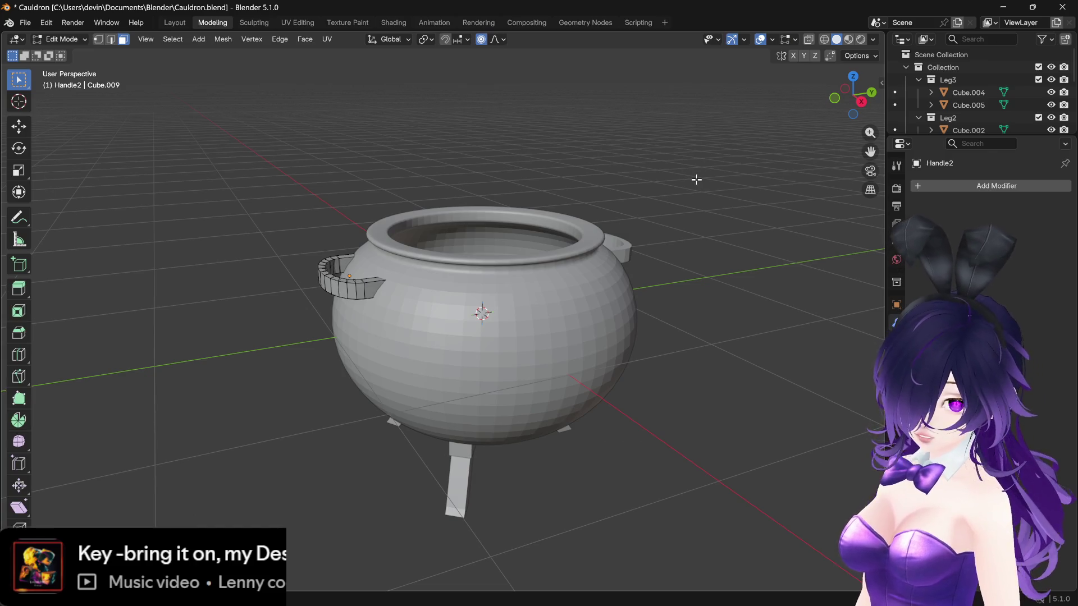
pyautogui.press('Tab')
pyautogui.press('Tab')
pyautogui.press('Tab')
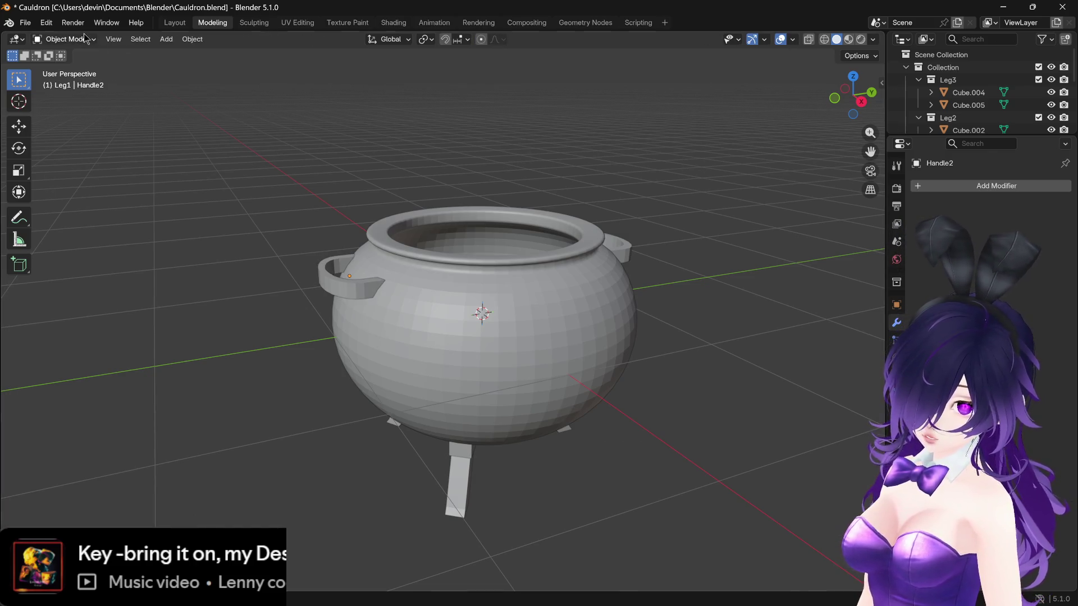
pyautogui.click(91, 40)
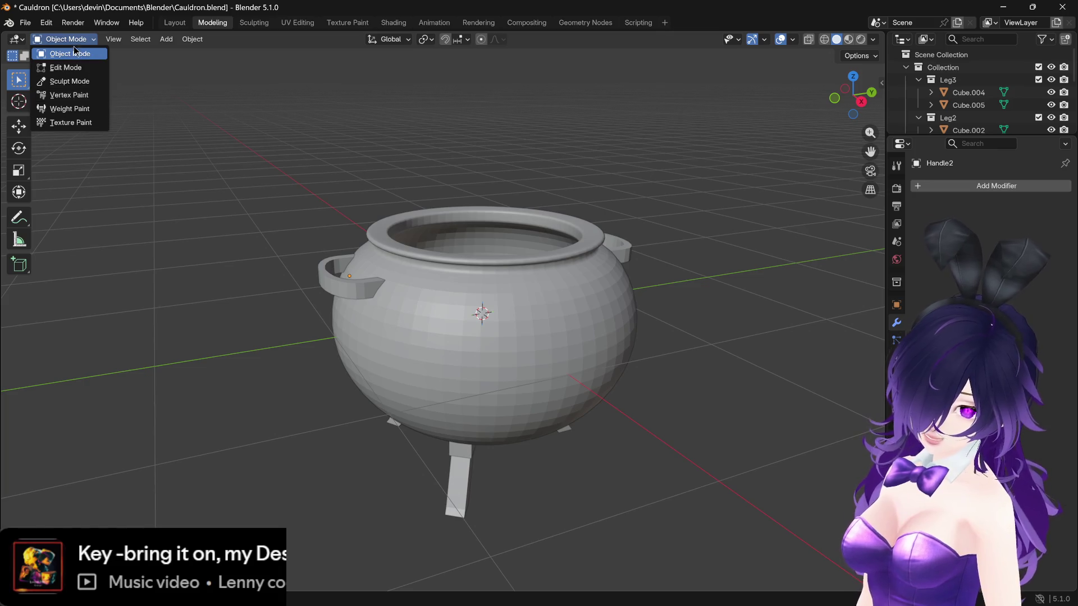
pyautogui.press('Escape')
pyautogui.hotkey('ctrl', 'q')
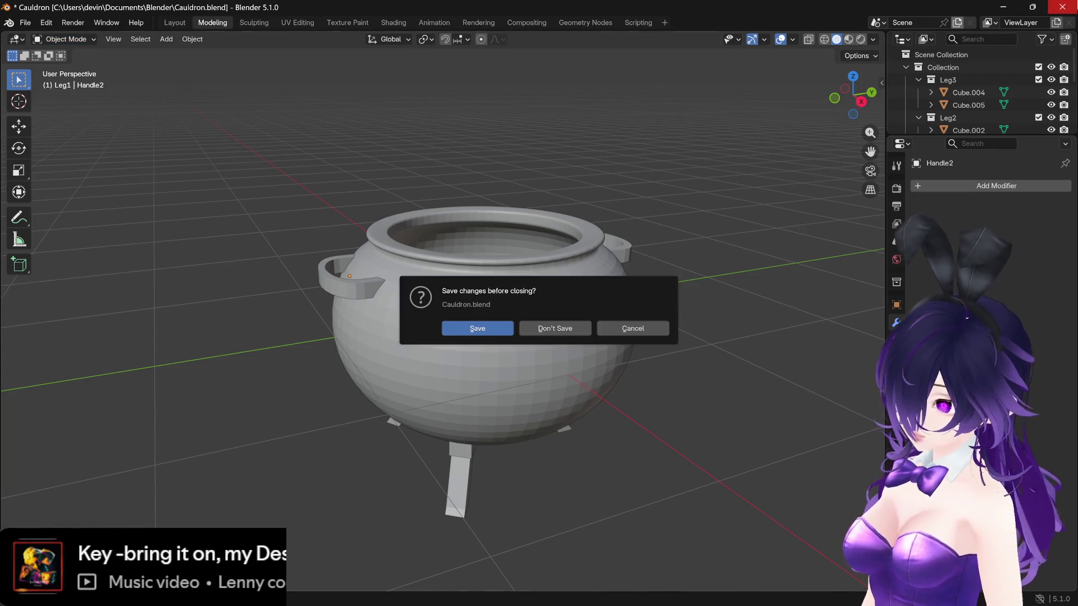
pyautogui.click(553, 329)
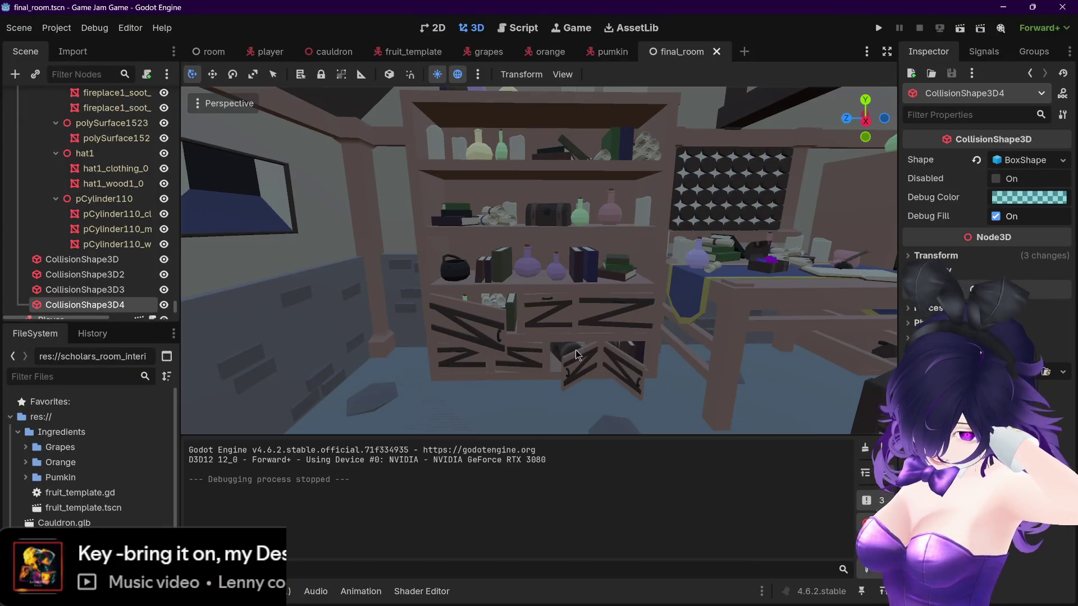
pyautogui.scroll(-10, 576, 350)
pyautogui.scroll(3, 576, 350)
pyautogui.scroll(-1, 176, 312)
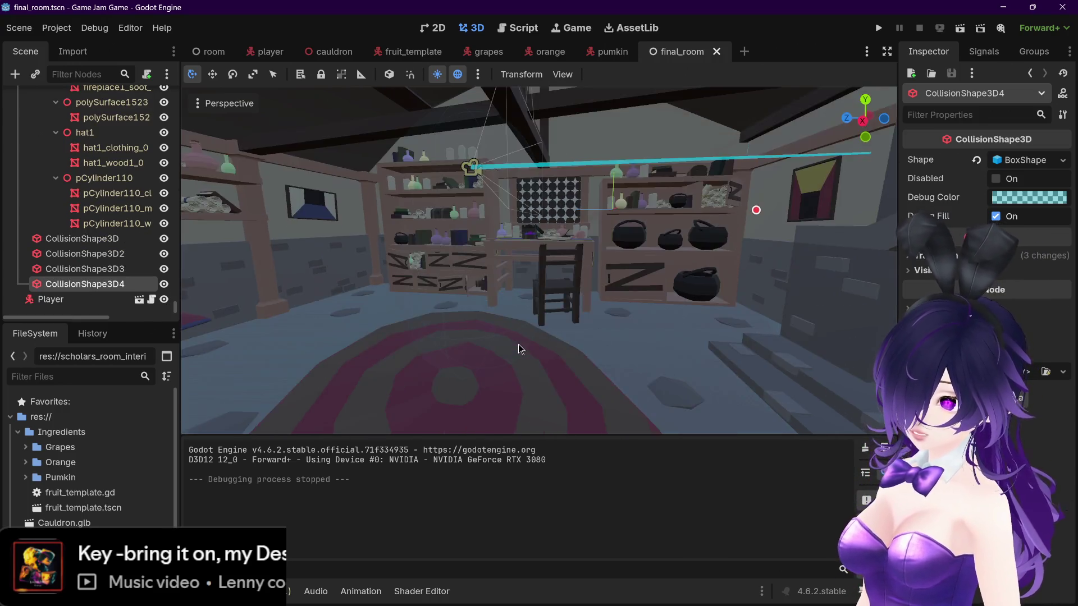
pyautogui.scroll(-2, 518, 345)
pyautogui.moveTo(521, 349)
pyautogui.mouseDown()
pyautogui.moveTo(514, 332)
pyautogui.moveTo(533, 334)
pyautogui.moveTo(520, 341)
pyautogui.mouseUp()
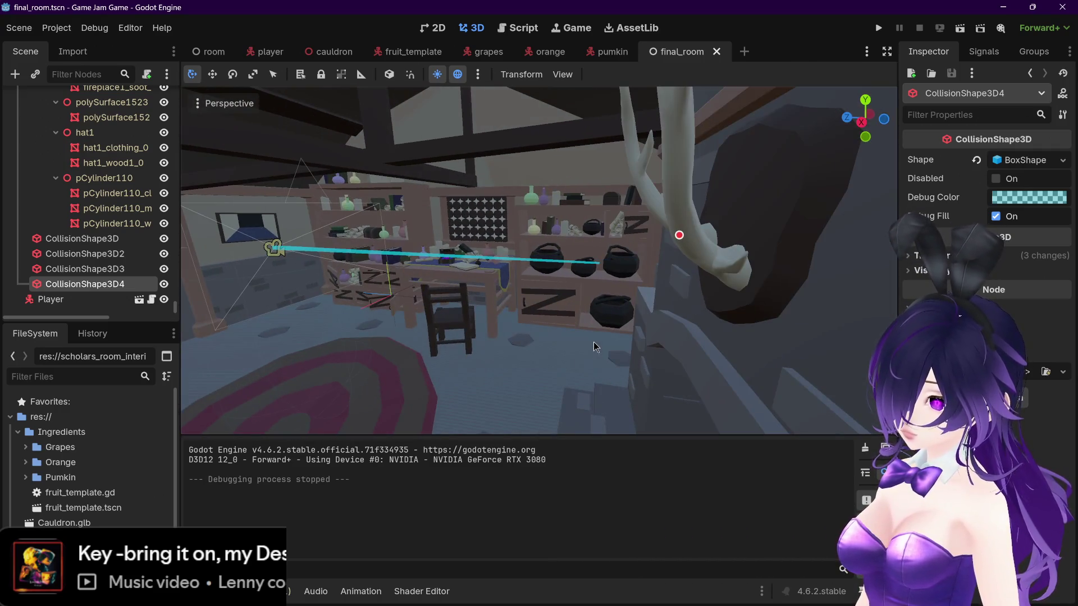
pyautogui.press('f')
pyautogui.scroll(-5, 588, 343)
pyautogui.moveTo(561, 344)
pyautogui.mouseDown()
pyautogui.moveTo(438, 344)
pyautogui.moveTo(604, 339)
pyautogui.mouseUp()
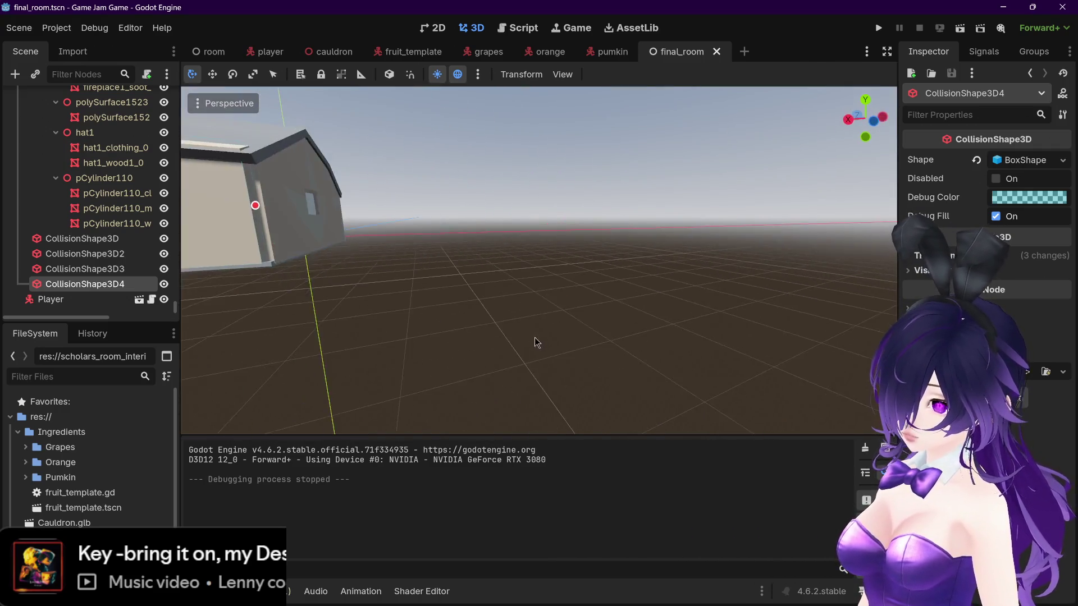
pyautogui.scroll(5, 561, 345)
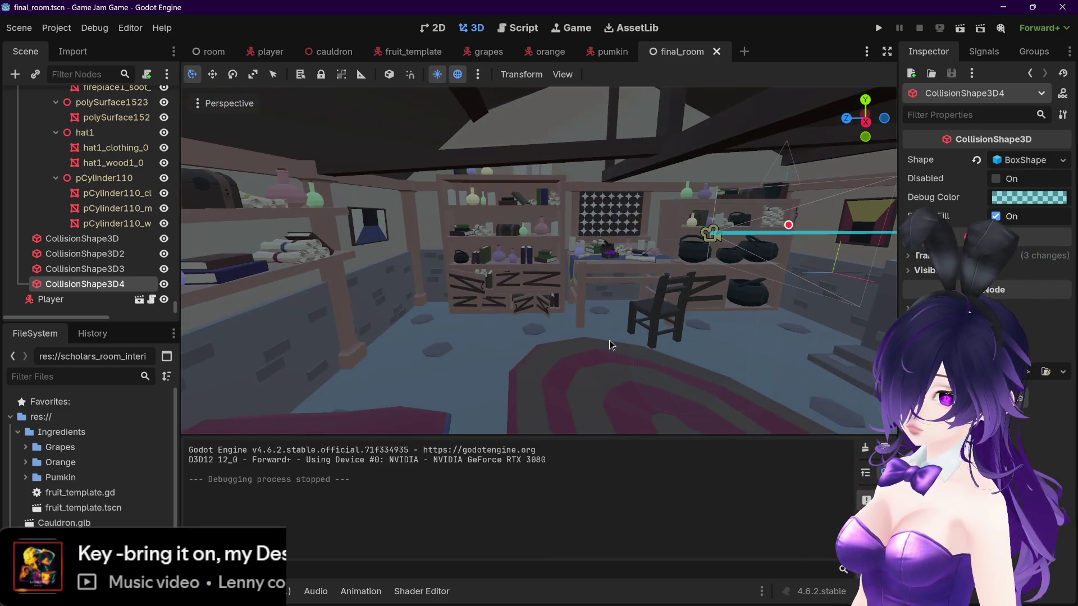
pyautogui.scroll(-5, 608, 340)
pyautogui.scroll(3, 608, 342)
pyautogui.scroll(3, 608, 342)
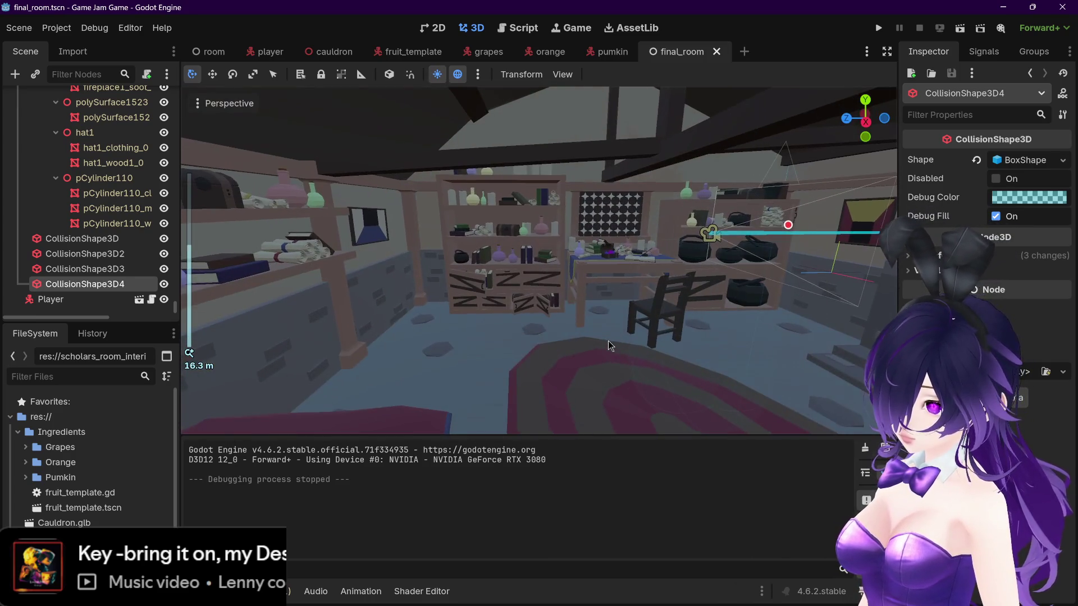
pyautogui.moveTo(609, 339)
pyautogui.mouseDown()
pyautogui.moveTo(691, 345)
pyautogui.moveTo(465, 348)
pyautogui.moveTo(789, 348)
pyautogui.moveTo(686, 308)
pyautogui.moveTo(664, 319)
pyautogui.moveTo(575, 292)
pyautogui.moveTo(566, 314)
pyautogui.moveTo(378, 298)
pyautogui.moveTo(479, 327)
pyautogui.moveTo(469, 318)
pyautogui.moveTo(519, 316)
pyautogui.moveTo(504, 324)
pyautogui.mouseUp()
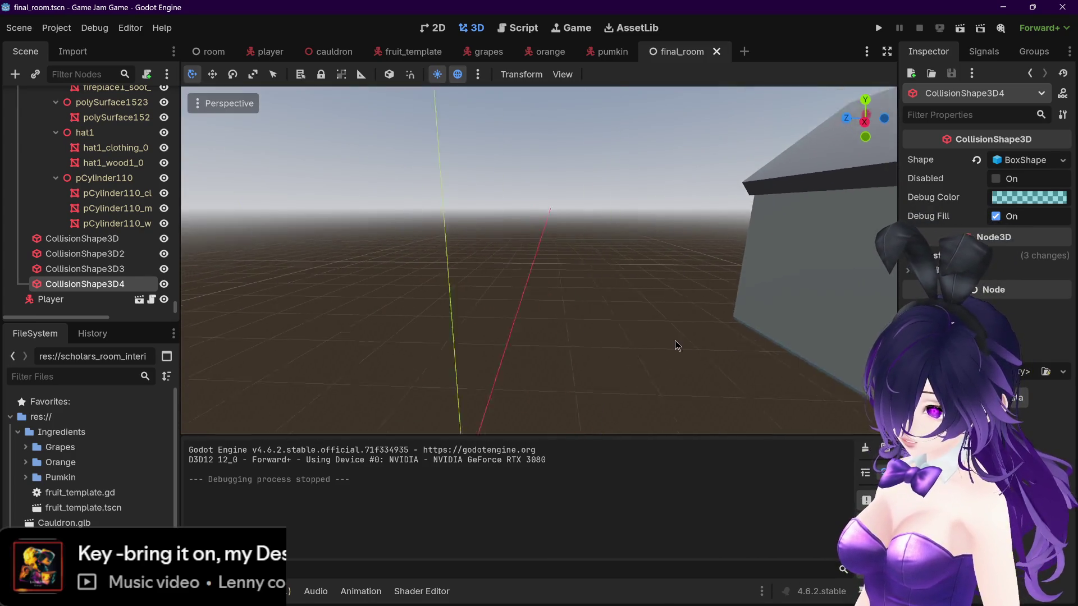
pyautogui.press('w')
pyautogui.press('s')
pyautogui.scroll(5, 708, 318)
pyautogui.press('w')
pyautogui.scroll(-20, 567, 306)
pyautogui.scroll(15, 566, 312)
pyautogui.press('s')
pyautogui.press('w')
pyautogui.press('w')
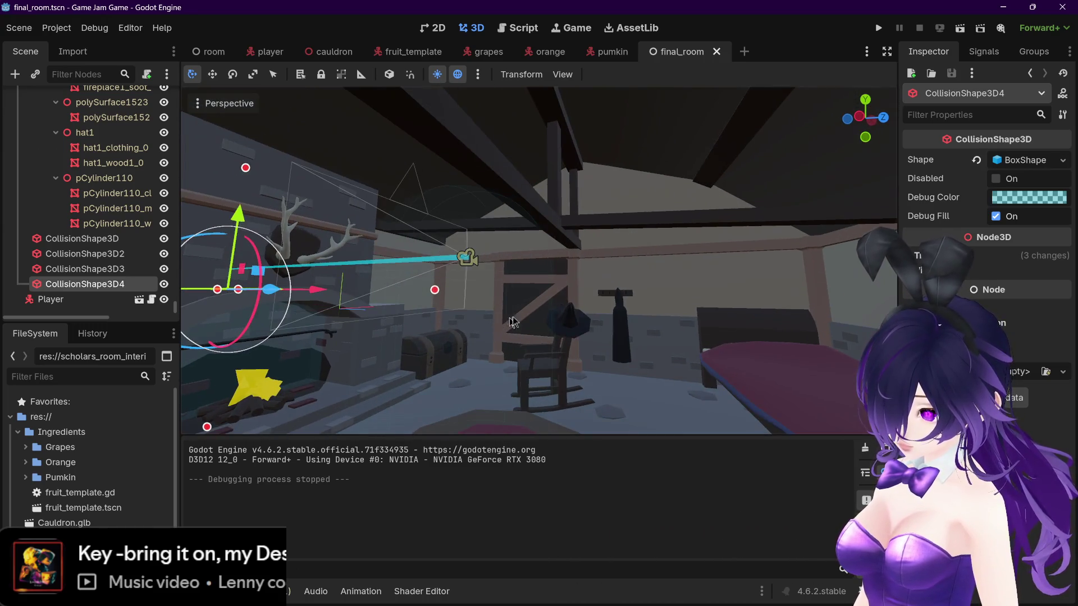
pyautogui.click(682, 283)
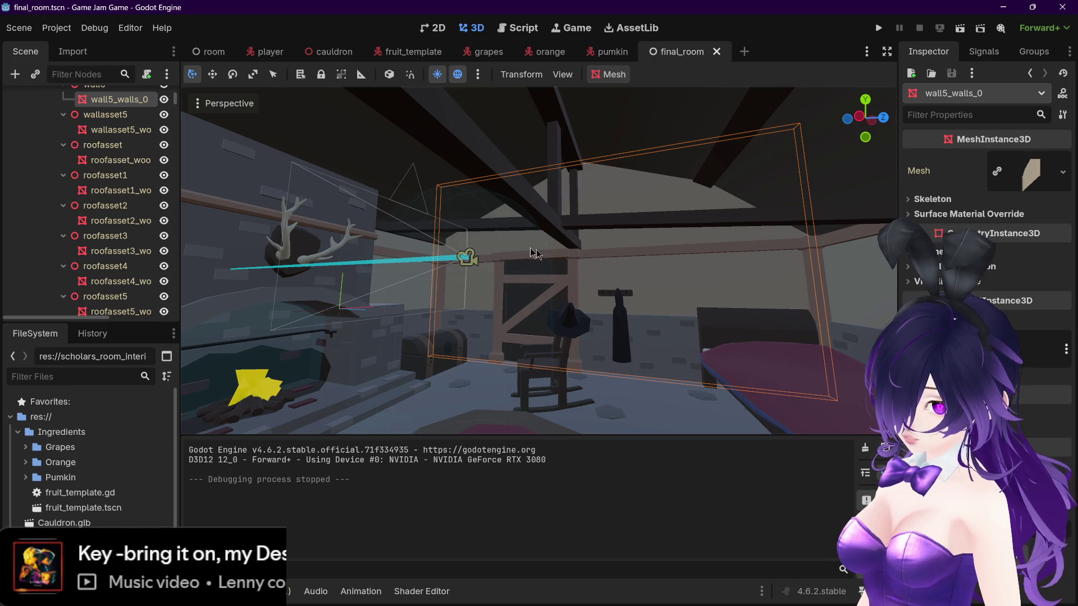
# Step: Give wall5_walls_0 a bounding-box collision shape under StaticBody3D, save, and playtest the scene
pyautogui.click(611, 74)
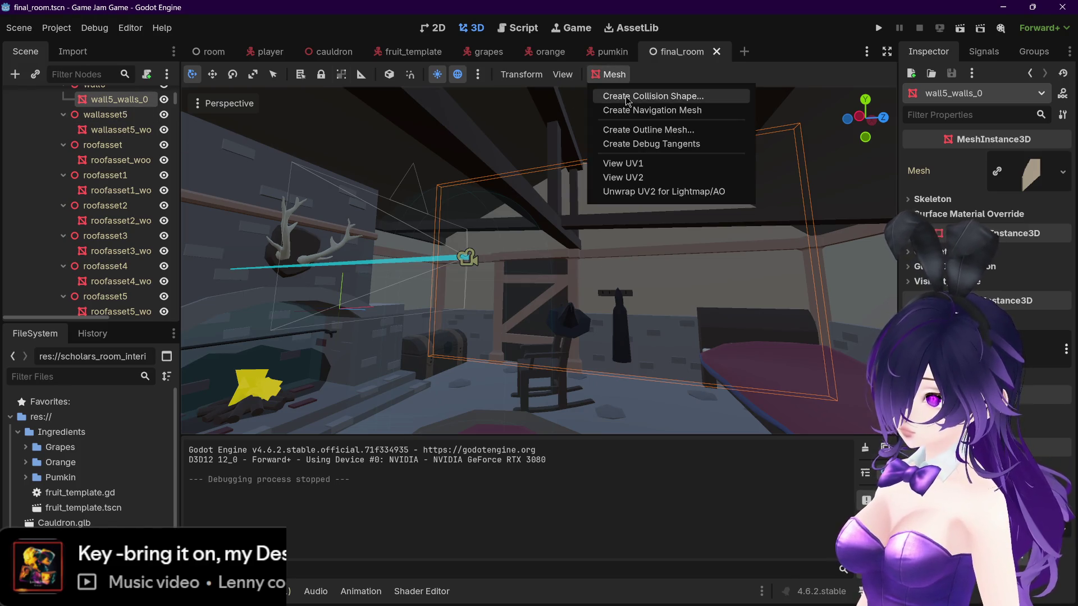
pyautogui.click(629, 96)
pyautogui.click(502, 367)
pyautogui.rightClick(125, 115)
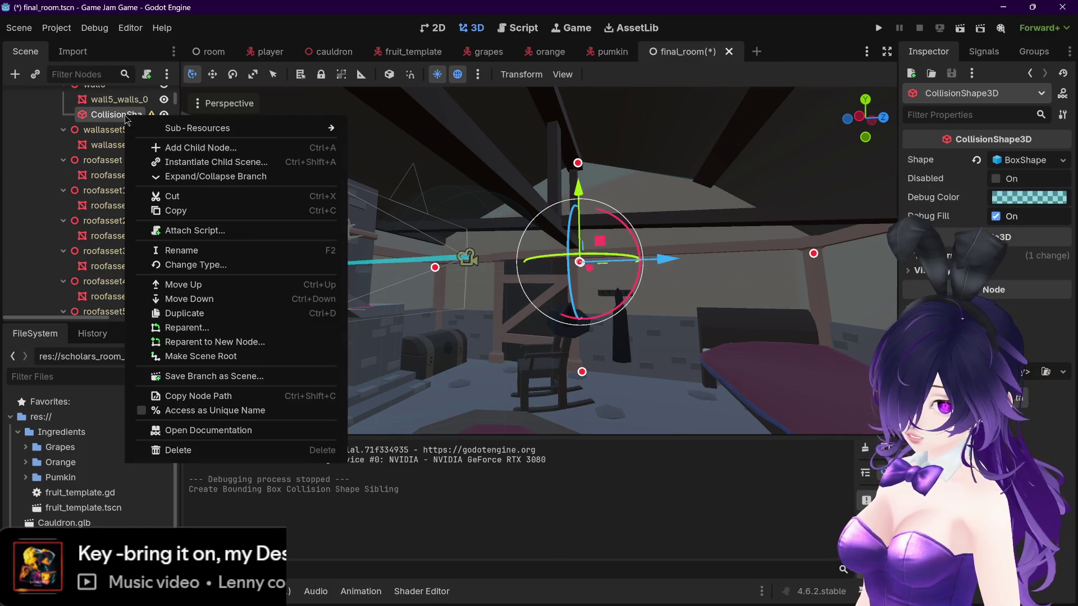
pyautogui.click(199, 325)
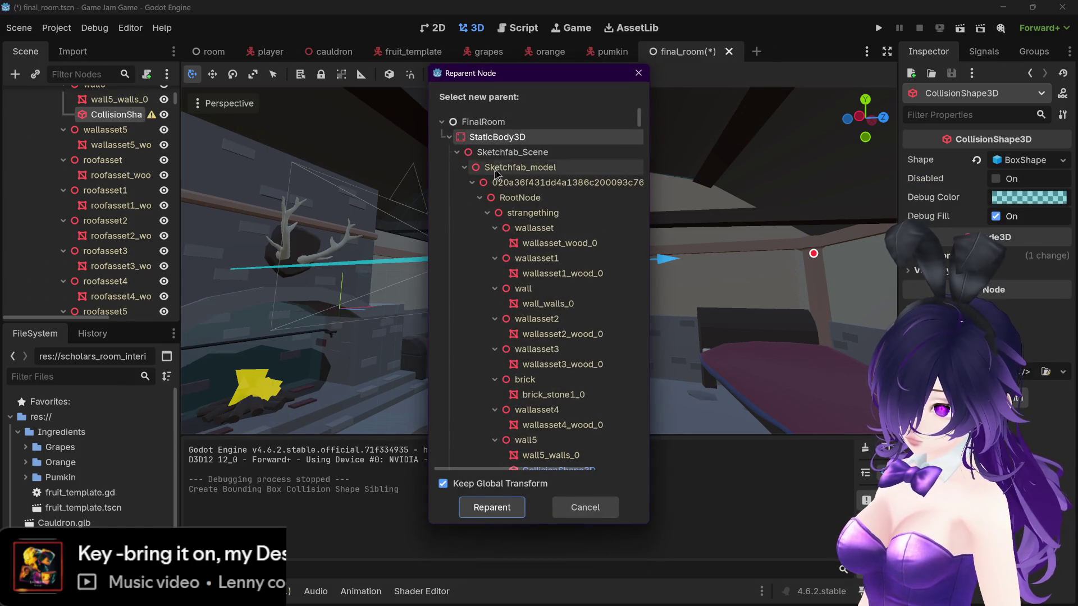
pyautogui.click(473, 506)
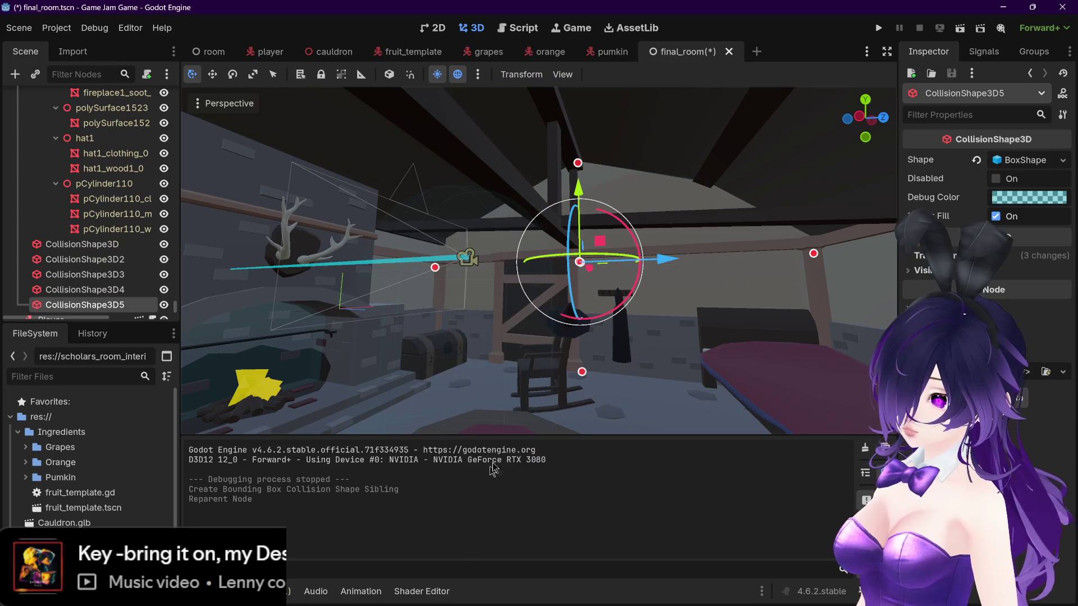
pyautogui.hotkey('ctrl', 's')
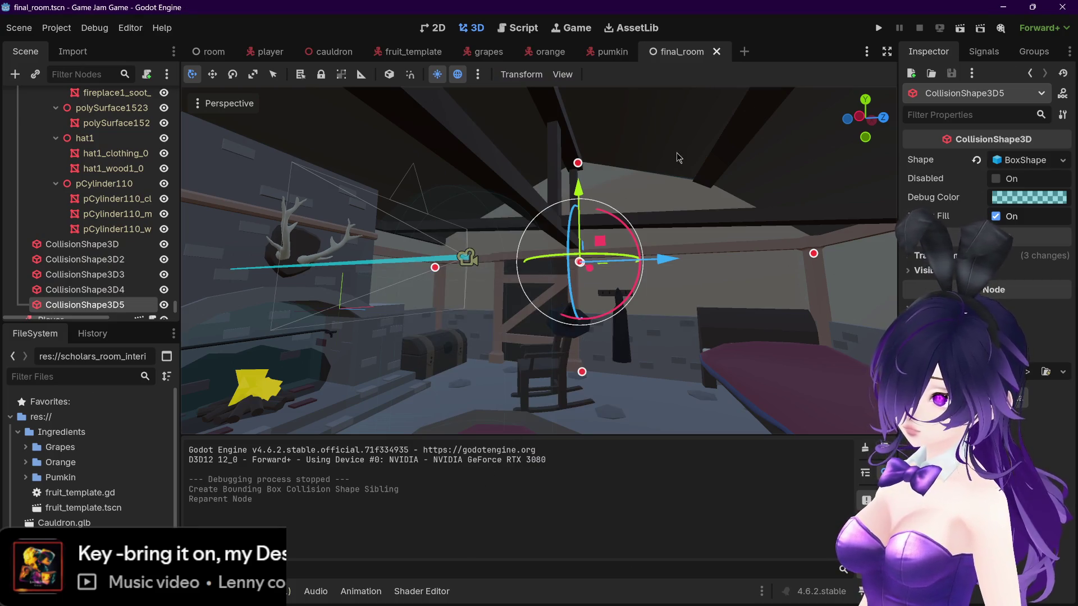
pyautogui.click(960, 28)
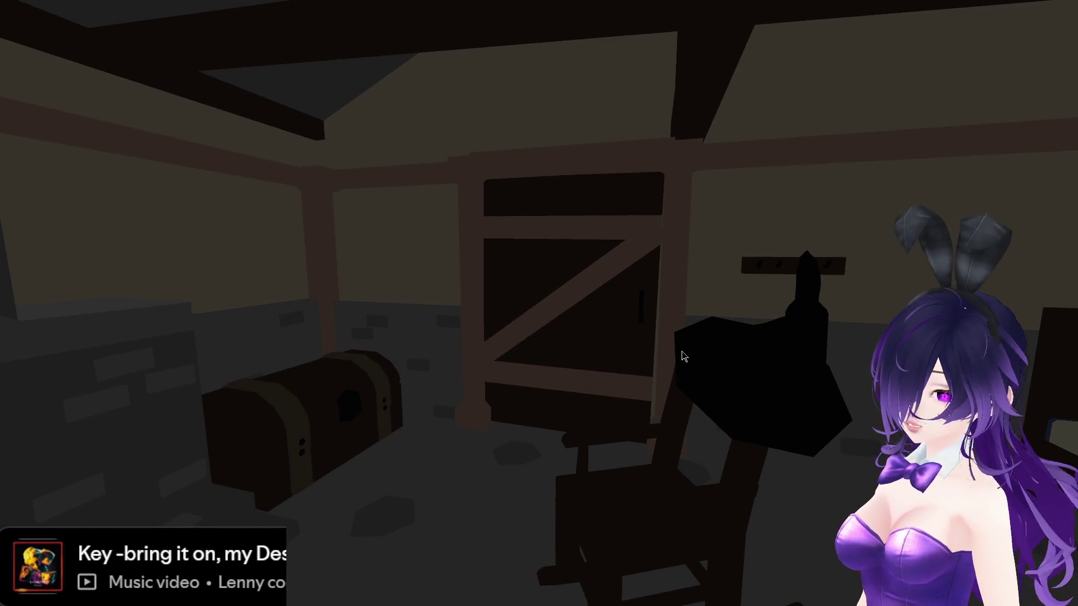
pyautogui.press('Escape')
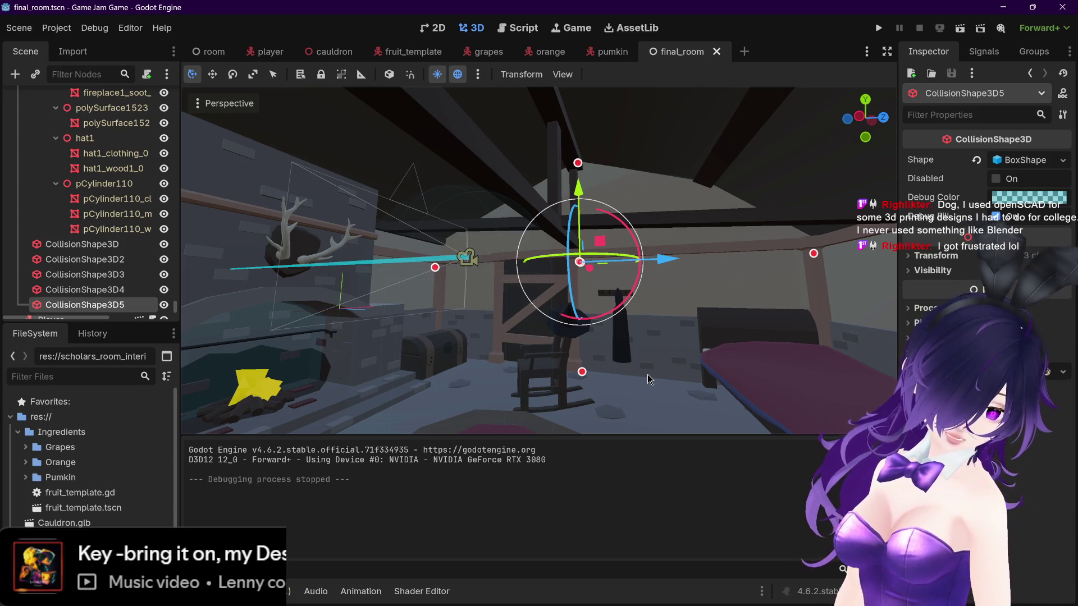
pyautogui.press('super')
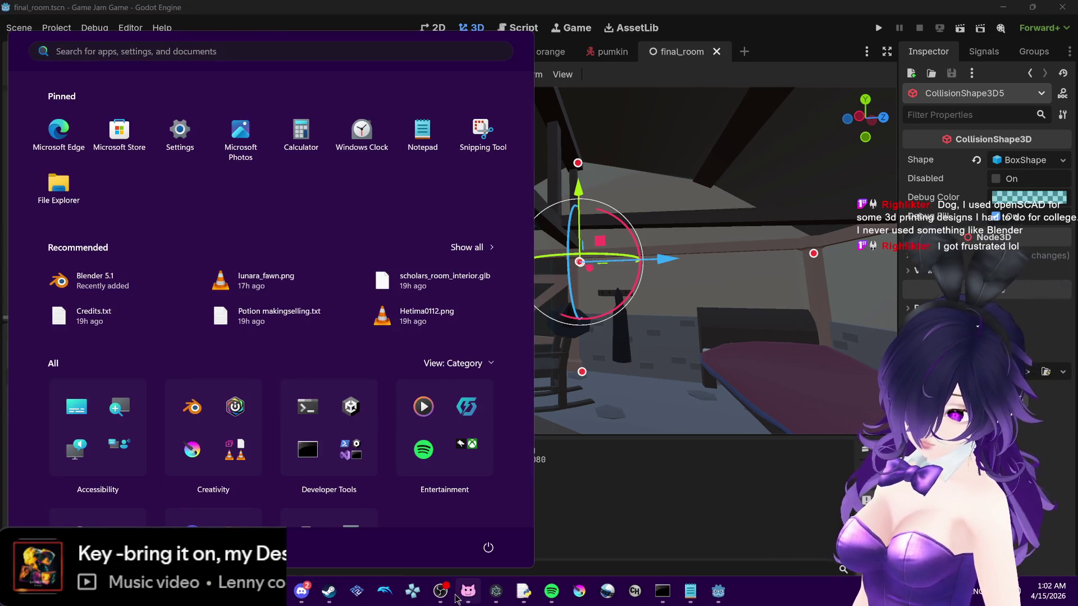
pyautogui.press('Escape')
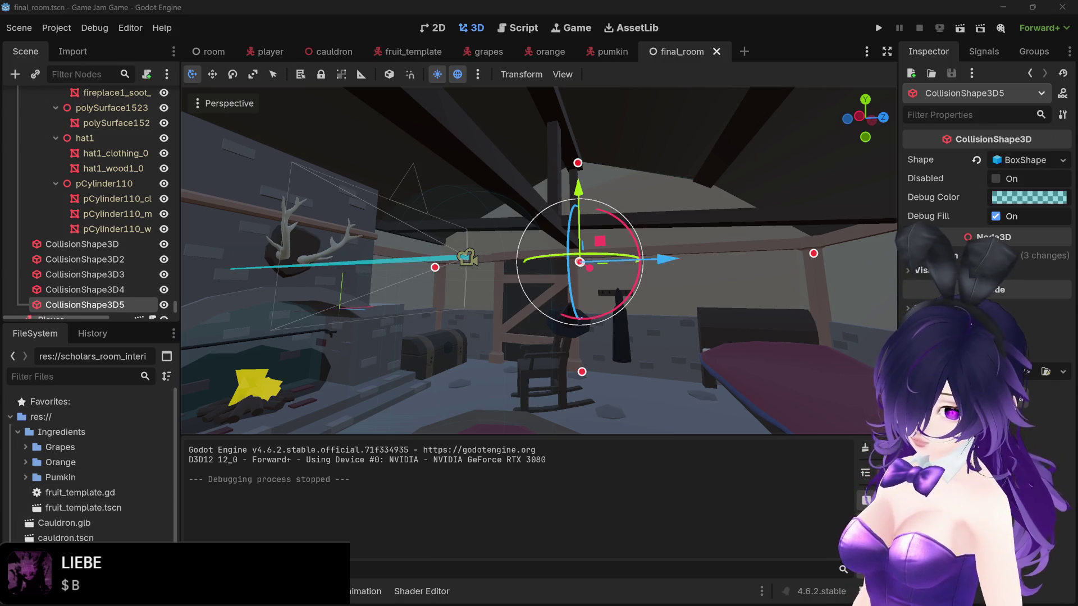
pyautogui.moveTo(488, 303)
pyautogui.mouseDown()
pyautogui.moveTo(486, 289)
pyautogui.moveTo(471, 339)
pyautogui.mouseUp()
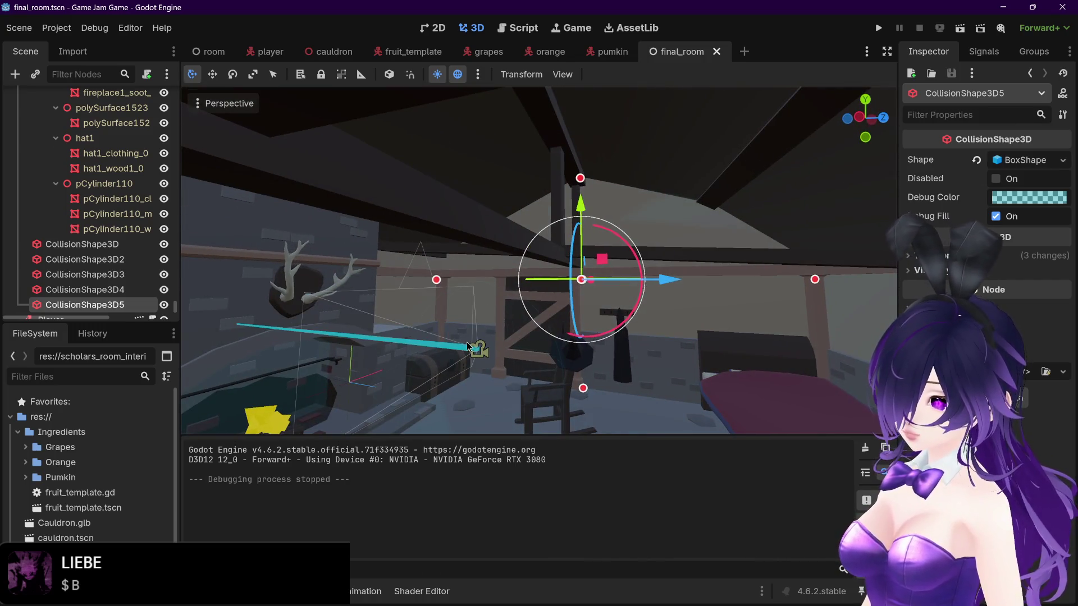
pyautogui.scroll(4, 465, 347)
pyautogui.click(324, 384)
pyautogui.moveTo(354, 392)
pyautogui.mouseDown()
pyautogui.moveTo(436, 377)
pyautogui.moveTo(354, 369)
pyautogui.mouseUp()
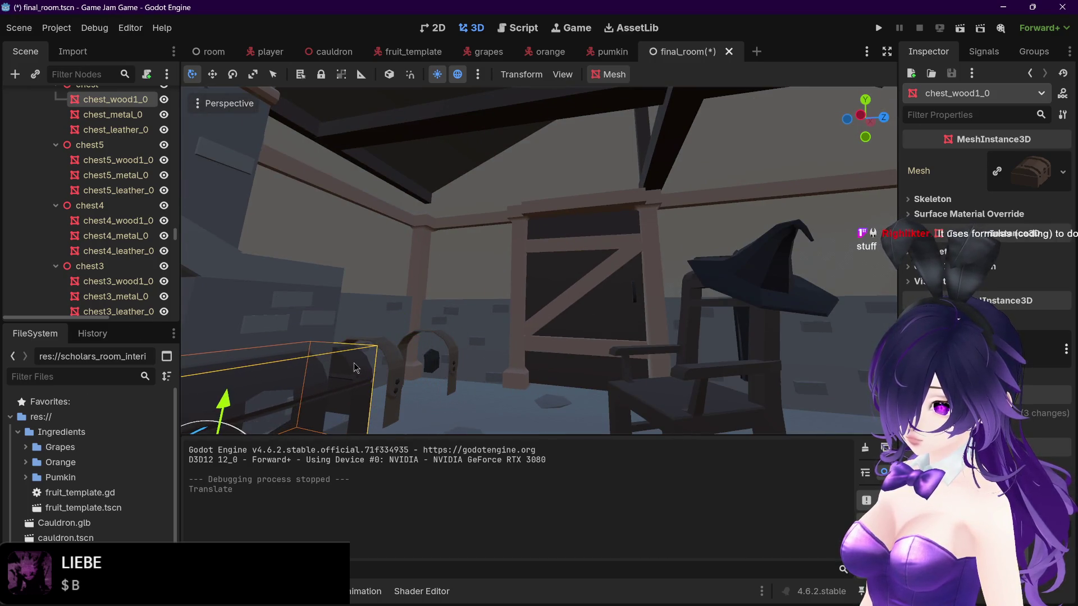
pyautogui.hotkey('ctrl', 'z')
pyautogui.scroll(2, 71, 212)
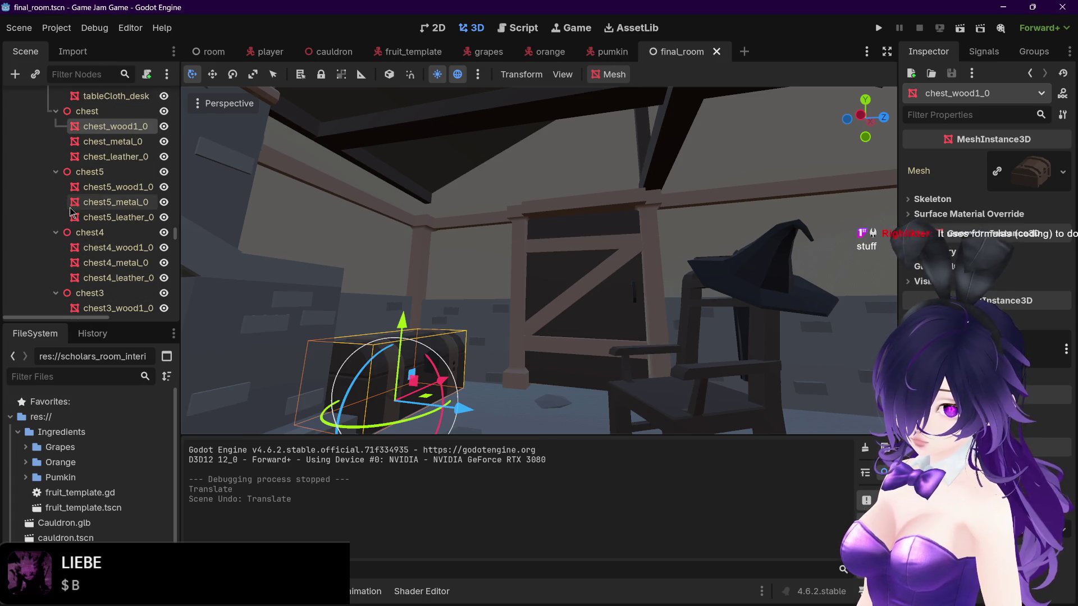
pyautogui.moveTo(463, 409); pyautogui.dragTo(639, 440)
pyautogui.hotkey('ctrl', 'z')
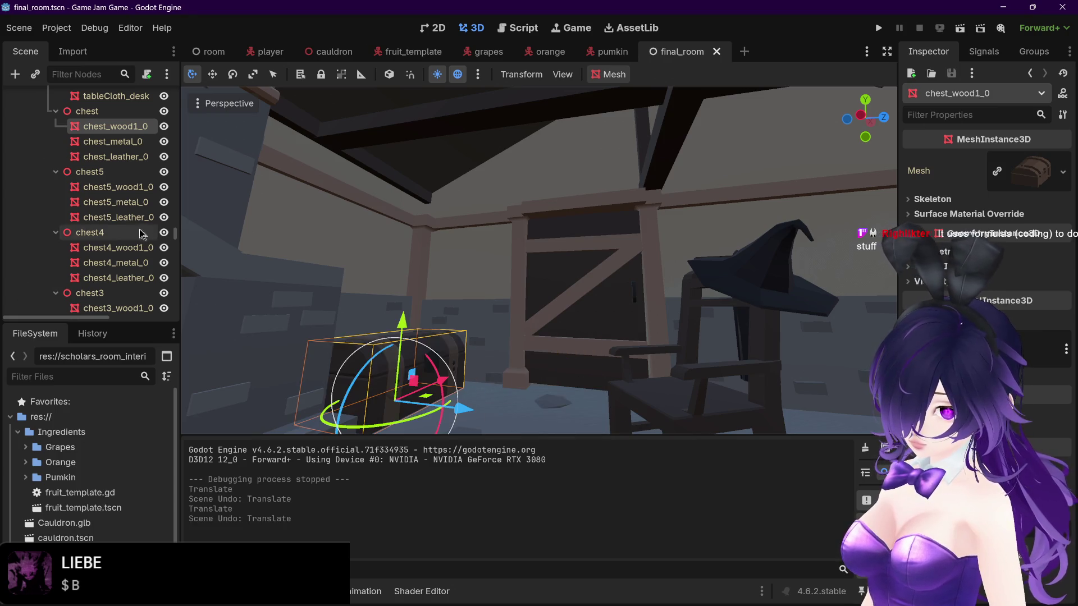
pyautogui.click(127, 232)
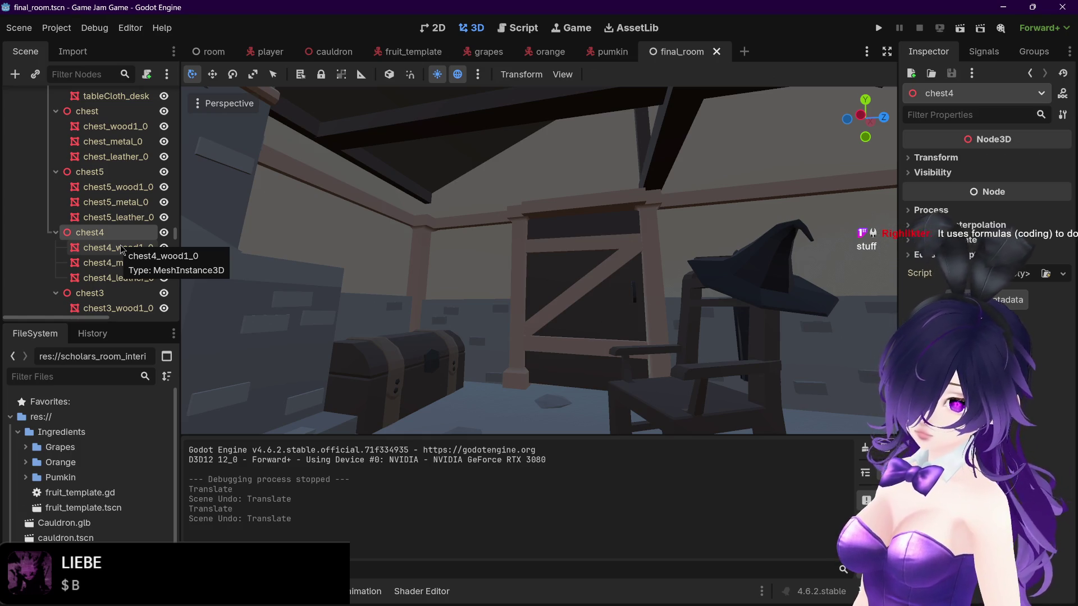
pyautogui.scroll(-4, 107, 299)
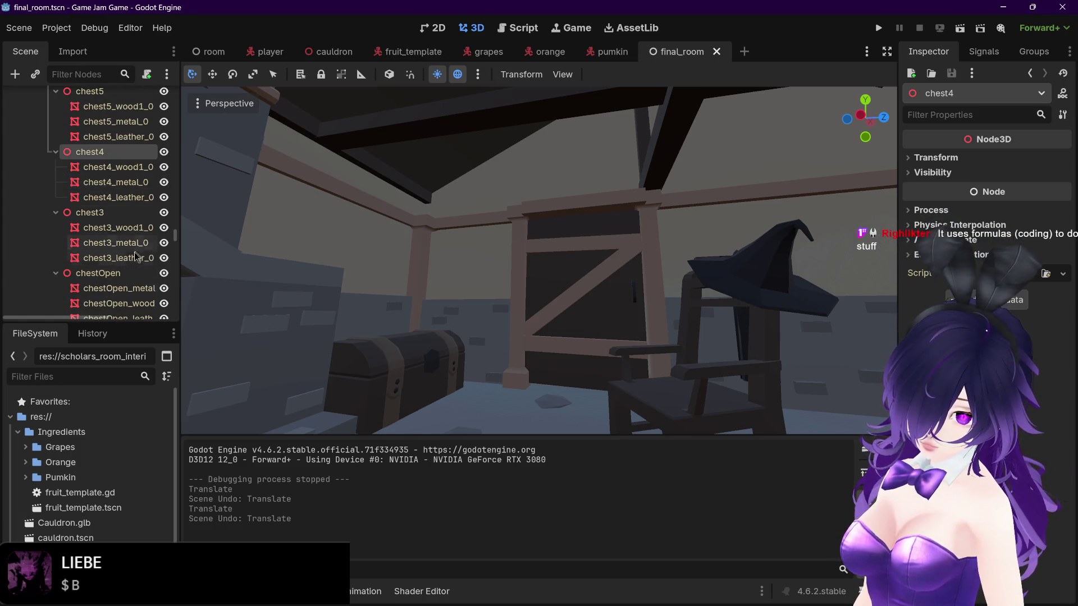
pyautogui.click(106, 273)
pyautogui.scroll(-4, 116, 275)
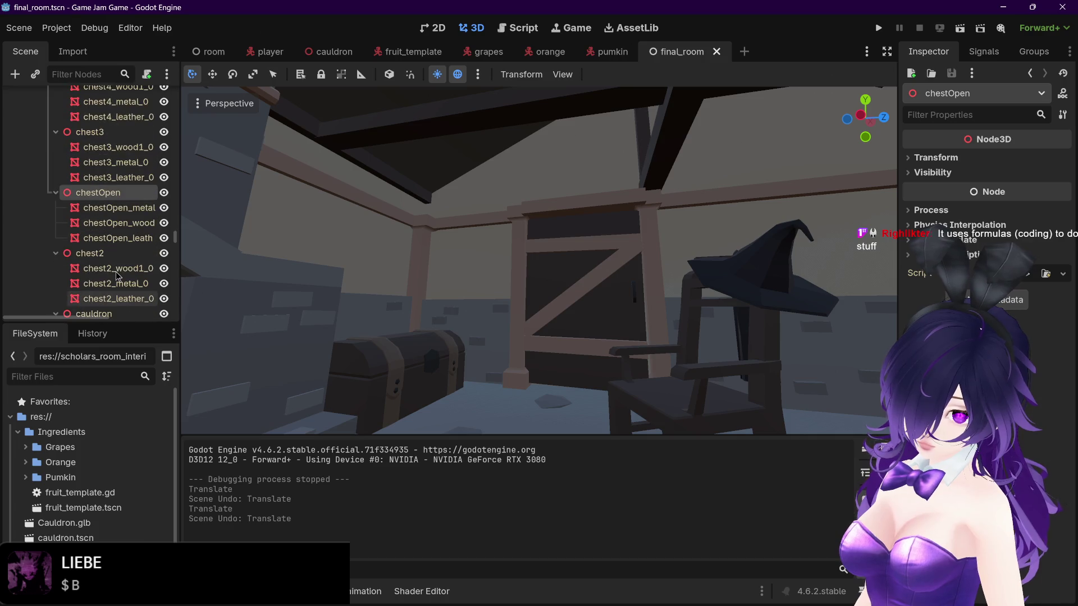
pyautogui.click(113, 208)
pyautogui.press('f')
pyautogui.scroll(3, 489, 349)
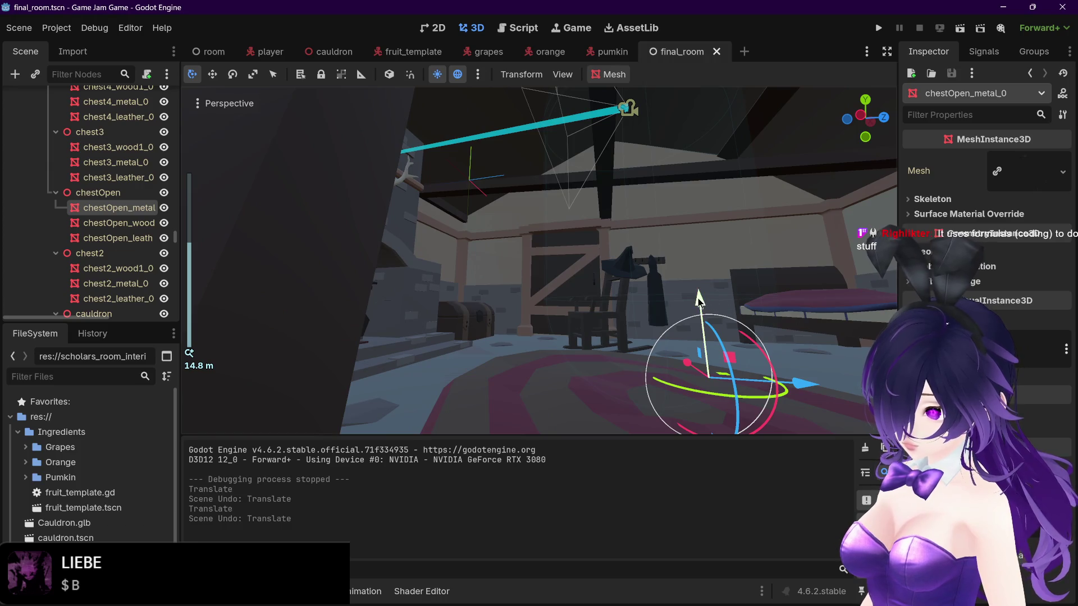
pyautogui.click(109, 223)
pyautogui.click(99, 193)
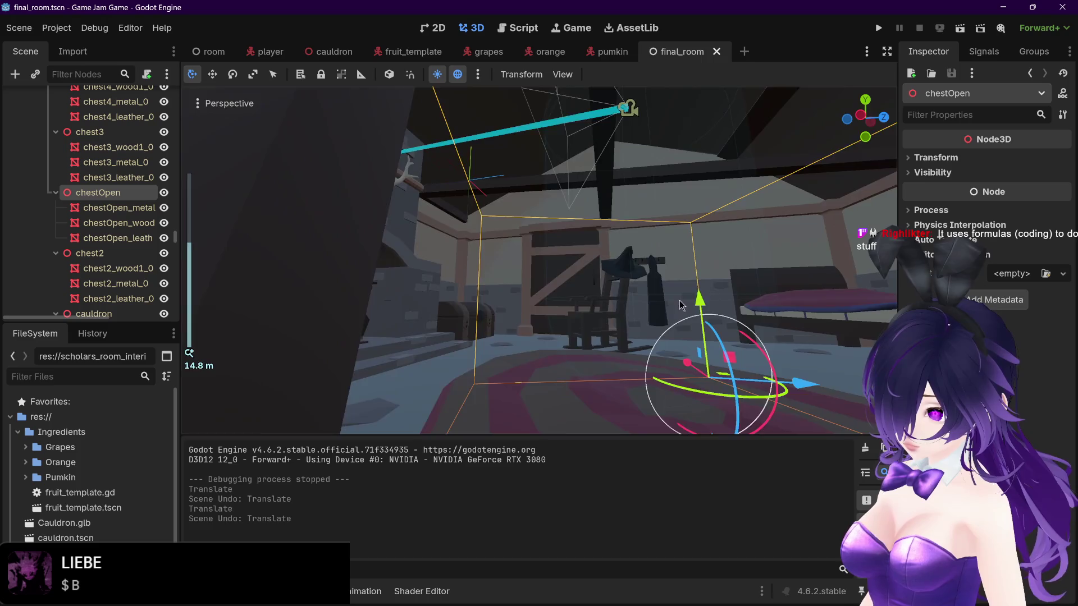
pyautogui.moveTo(682, 305)
pyautogui.mouseDown()
pyautogui.moveTo(661, 304)
pyautogui.moveTo(717, 299)
pyautogui.moveTo(573, 368)
pyautogui.moveTo(665, 399)
pyautogui.mouseUp()
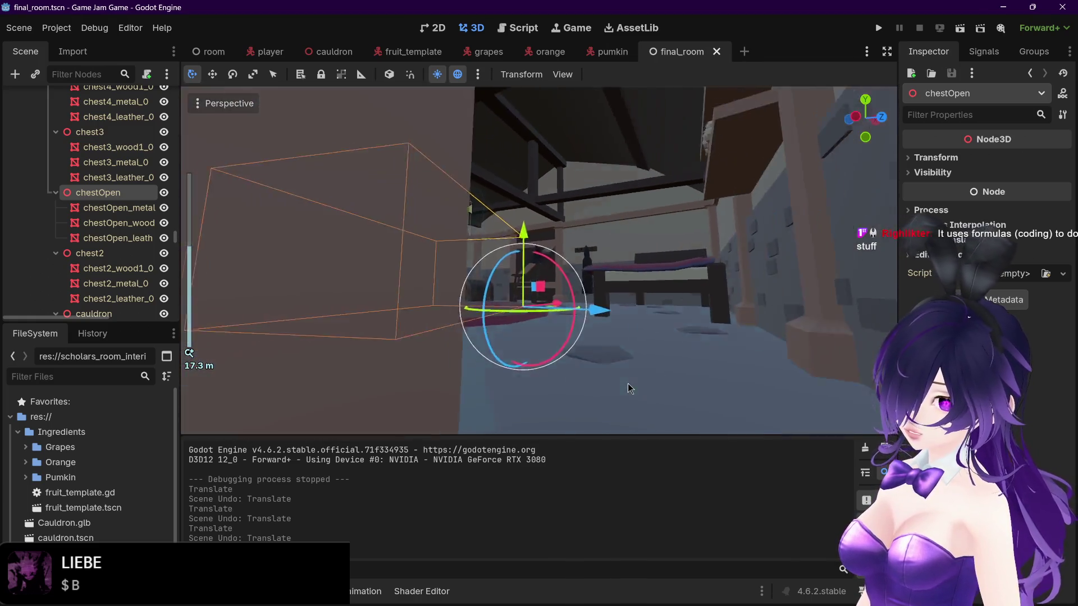
pyautogui.click(375, 283)
pyautogui.press('f')
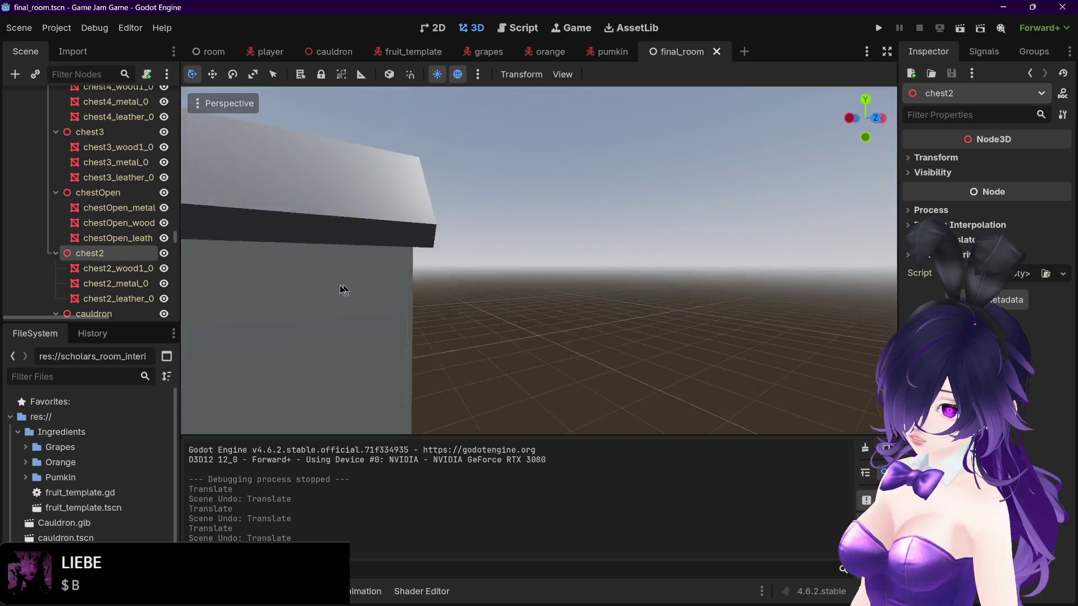
pyautogui.scroll(8, 467, 293)
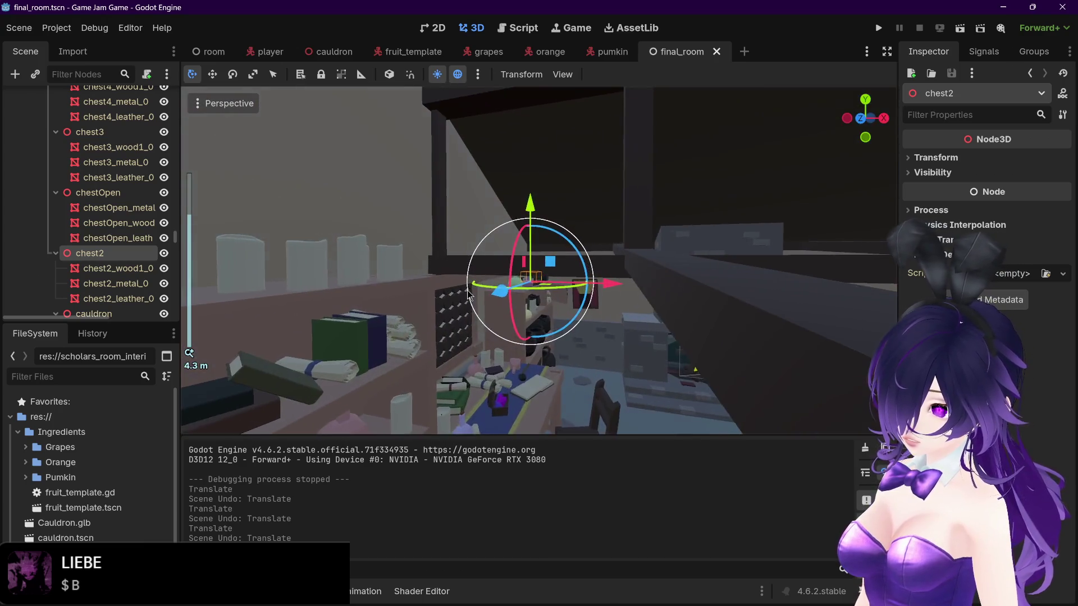
pyautogui.scroll(3, 409, 290)
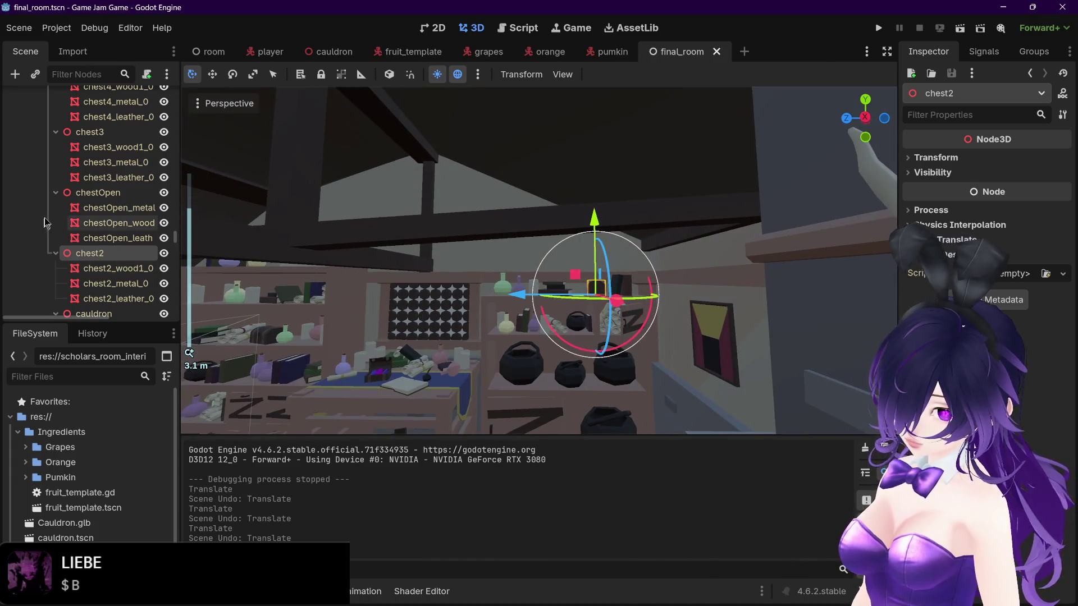
pyautogui.click(119, 208)
pyautogui.press('f')
pyautogui.click(290, 257)
pyautogui.scroll(-5, 109, 235)
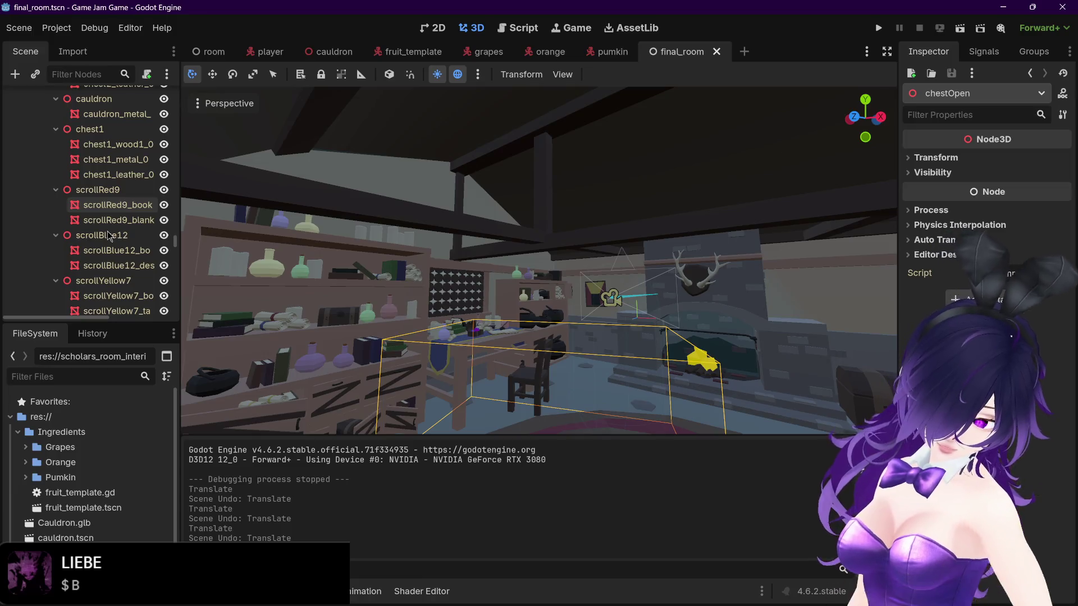
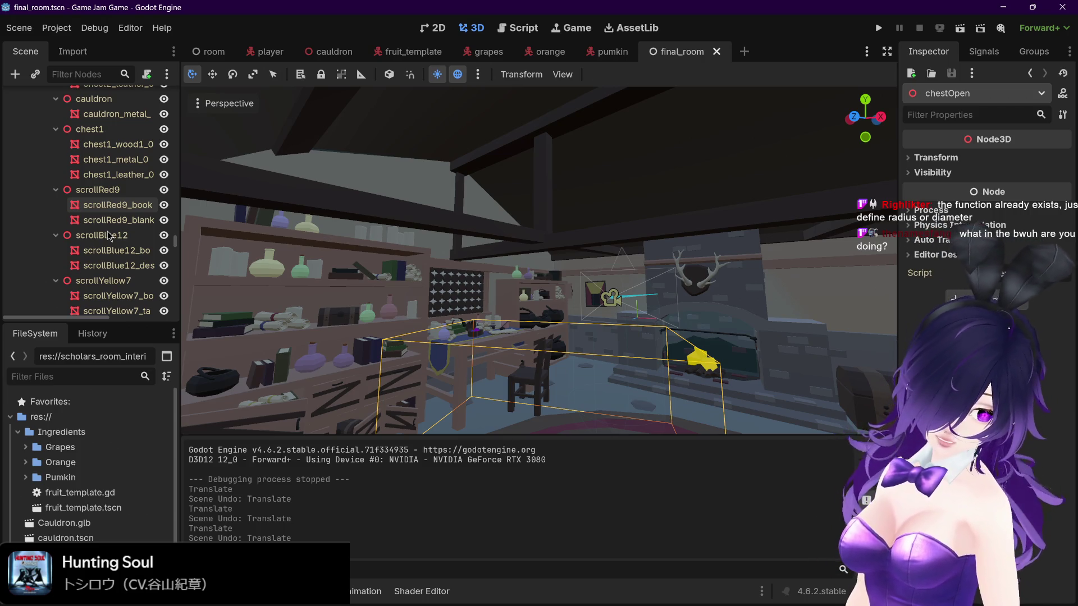
# Step: Orbit the furnished room, check the plain room scene, then run the project from final_room
pyautogui.moveTo(356, 283); pyautogui.dragTo(397, 295)
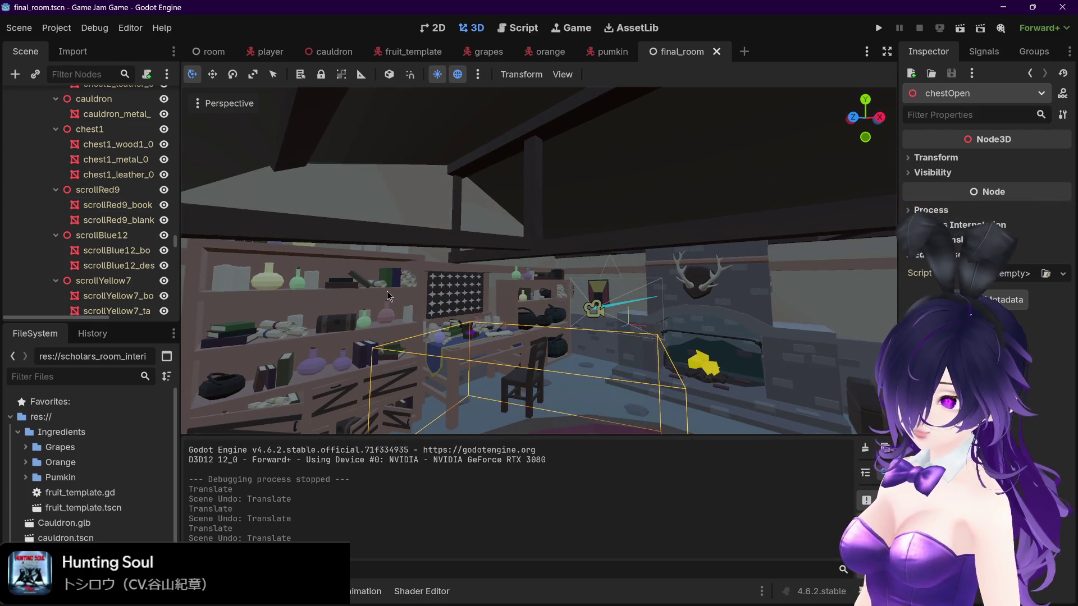
pyautogui.moveTo(471, 284); pyautogui.dragTo(504, 283)
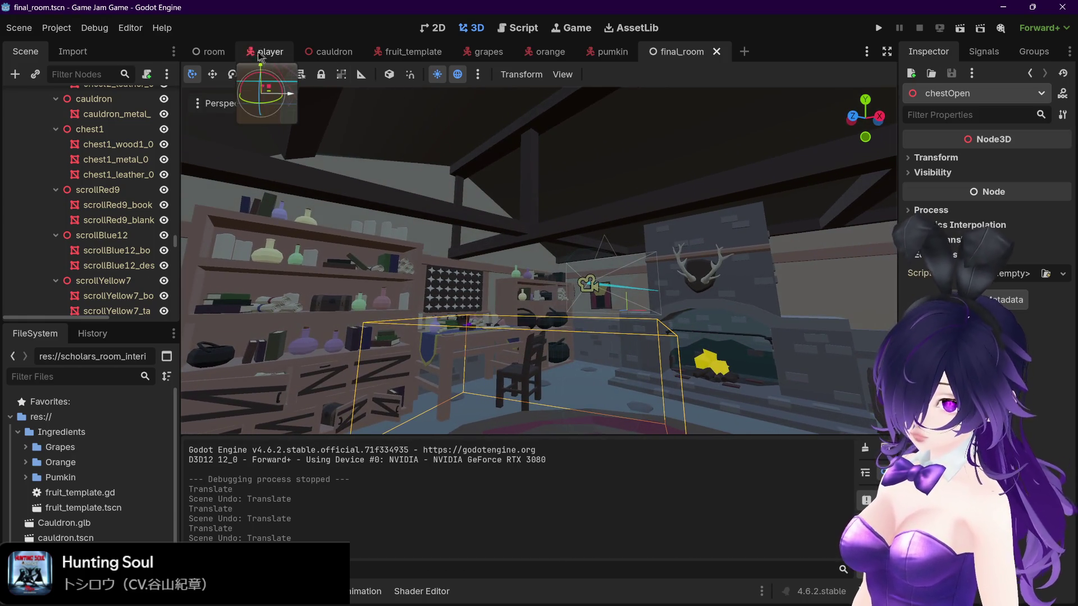
pyautogui.click(214, 53)
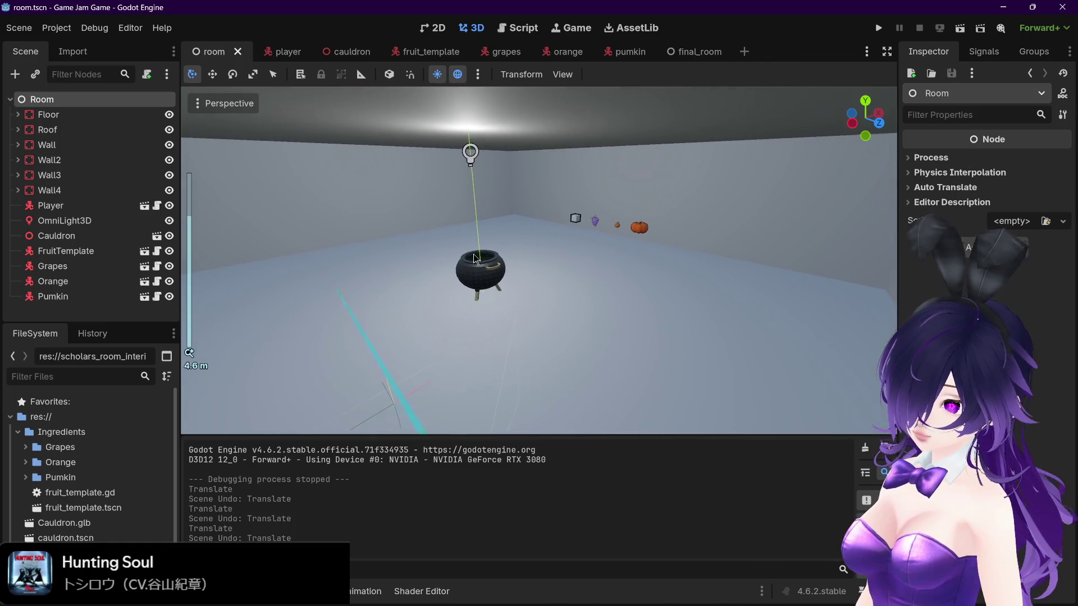
pyautogui.click(697, 51)
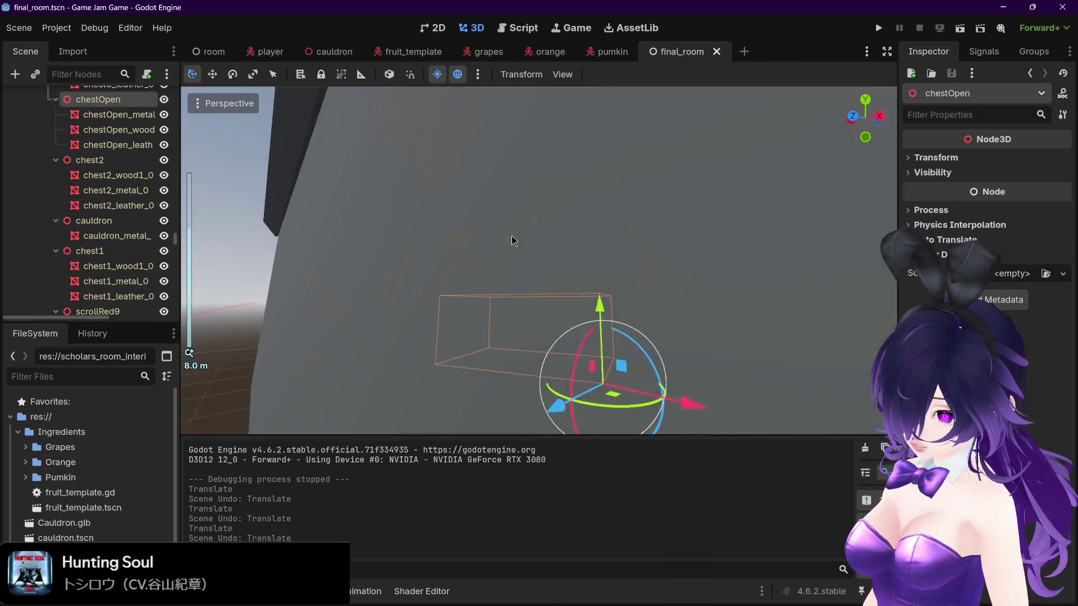
pyautogui.scroll(-5, 520, 250)
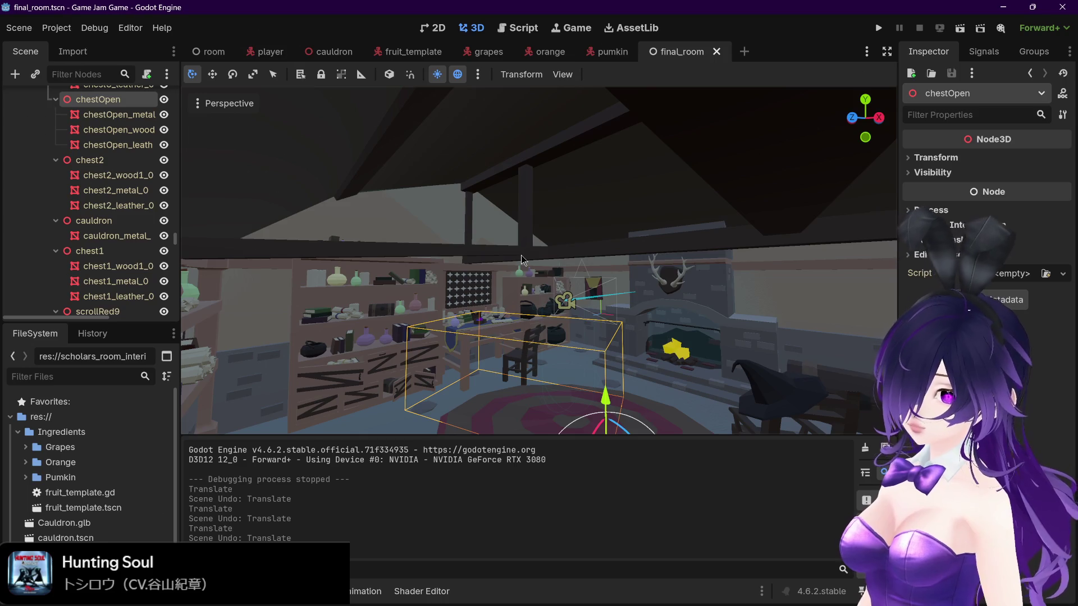
pyautogui.click(879, 27)
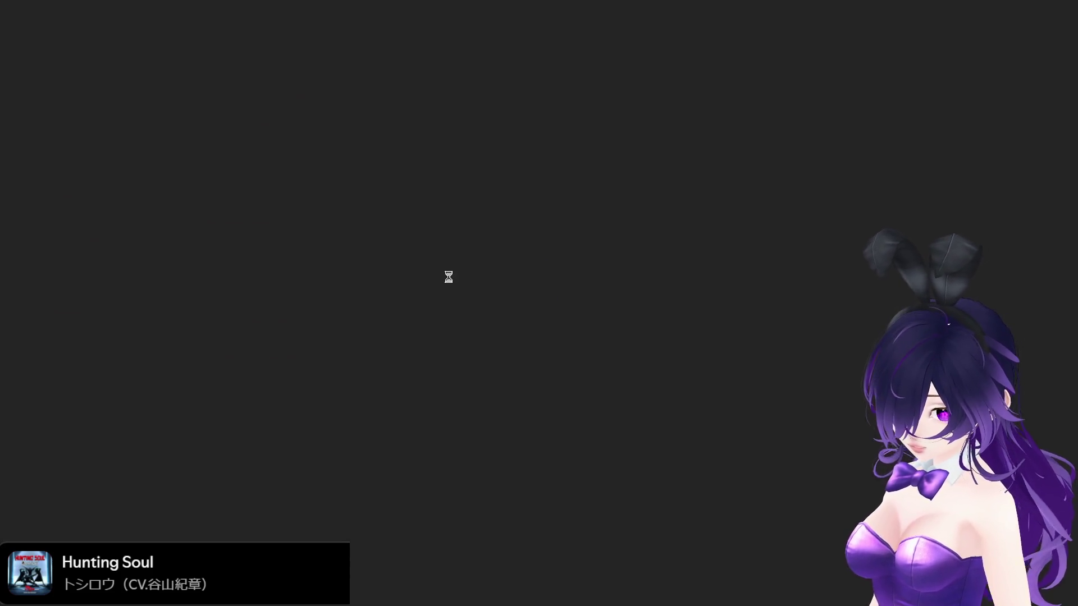
# Step: In the running game, carry the pumpkin to the cauldron, drop it in, and stop the game
pyautogui.press('w')
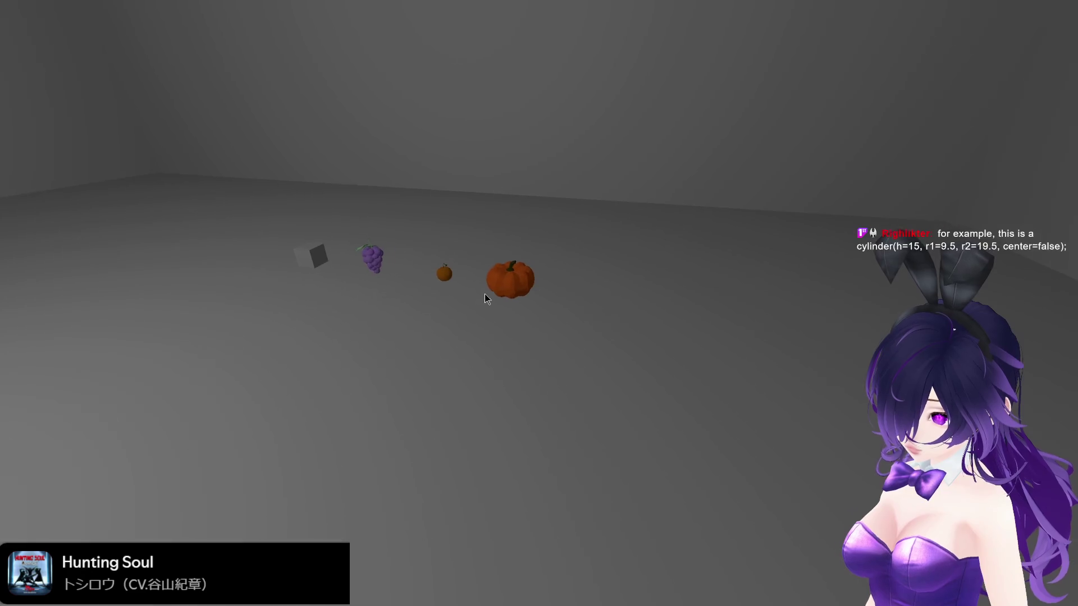
pyautogui.press('a')
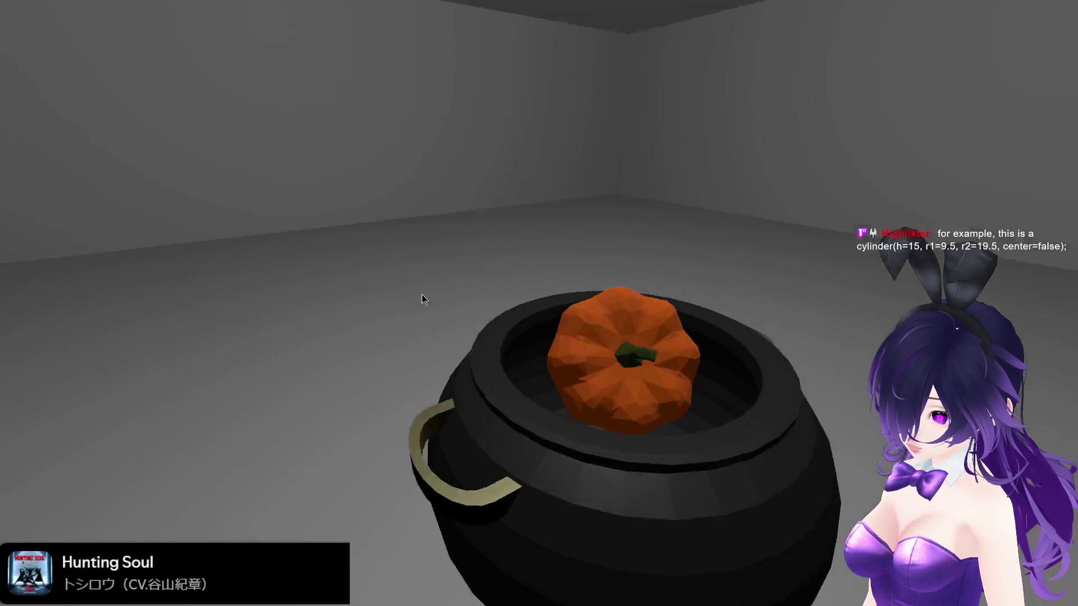
pyautogui.click(480, 292)
pyautogui.press('a')
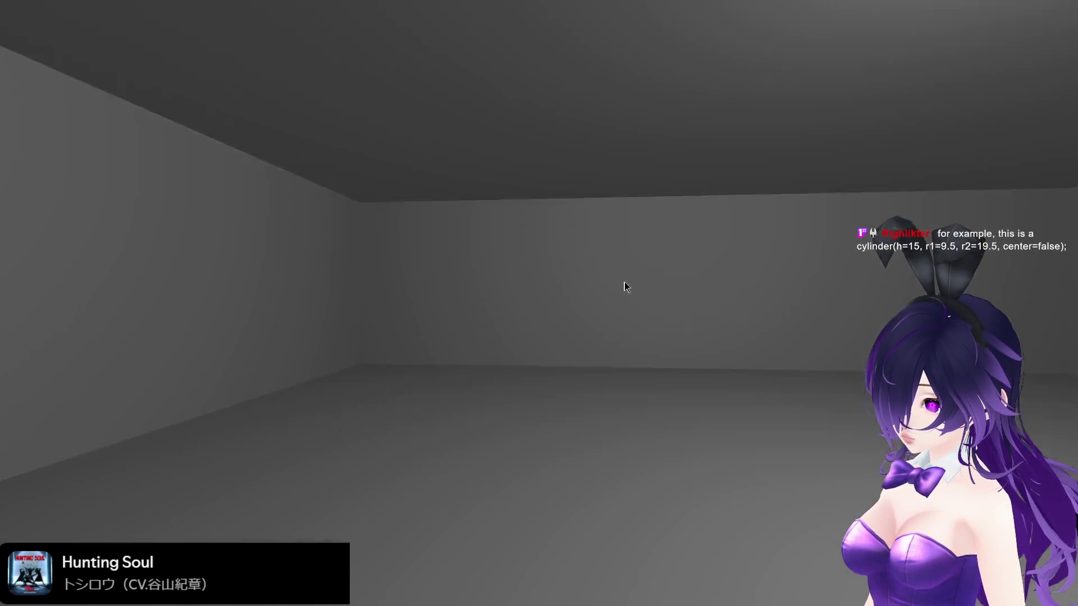
pyautogui.press('Escape')
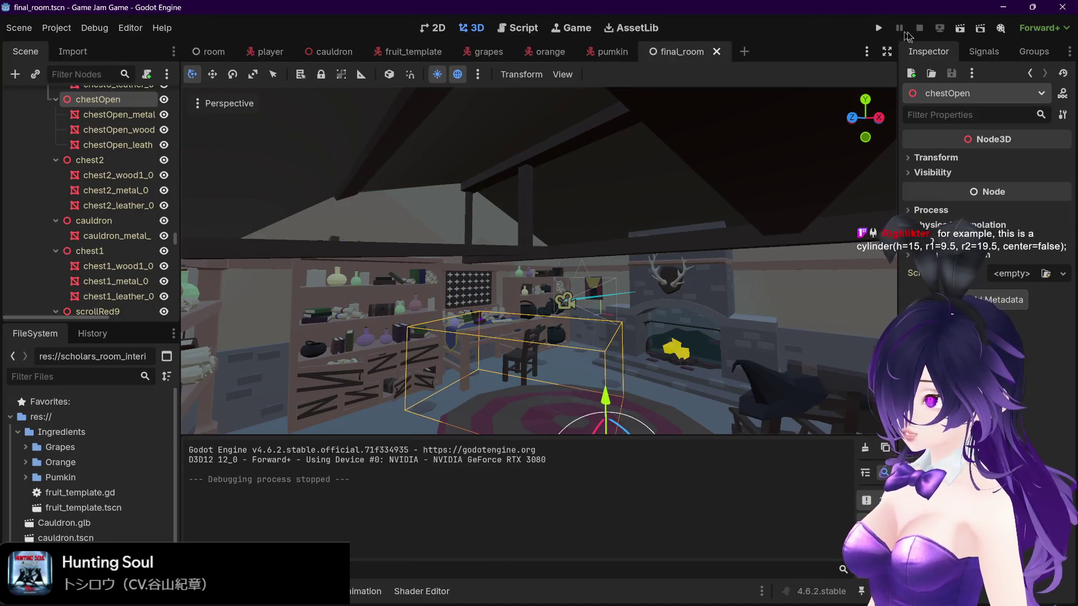
# Step: Run the final_room scene, walk past the shelves, chest and fireplace with WASD, then stop it
pyautogui.click(960, 28)
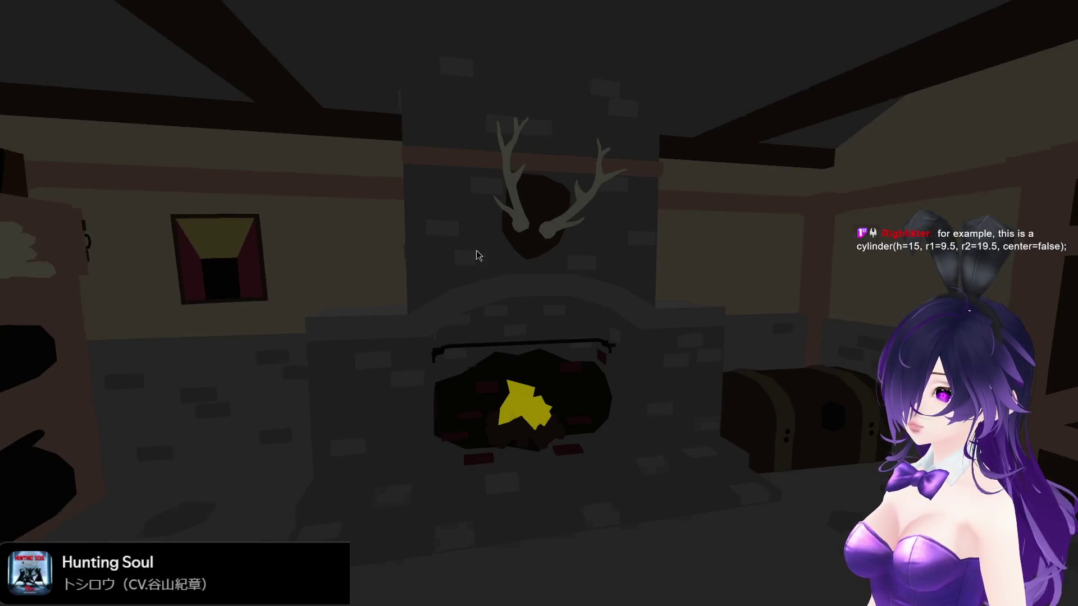
pyautogui.press('d')
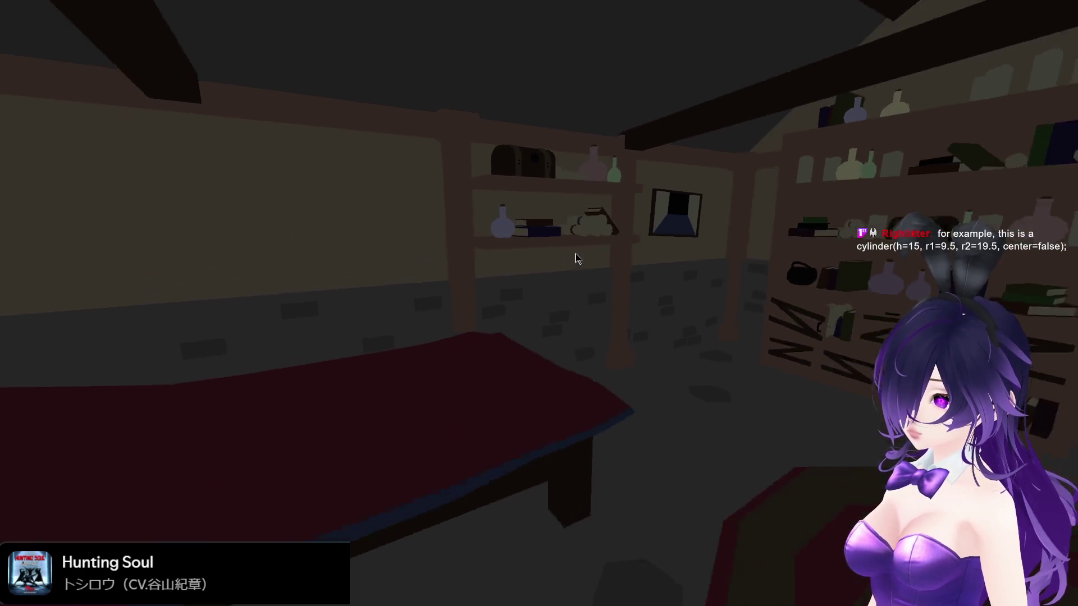
pyautogui.press('d')
pyautogui.press('w')
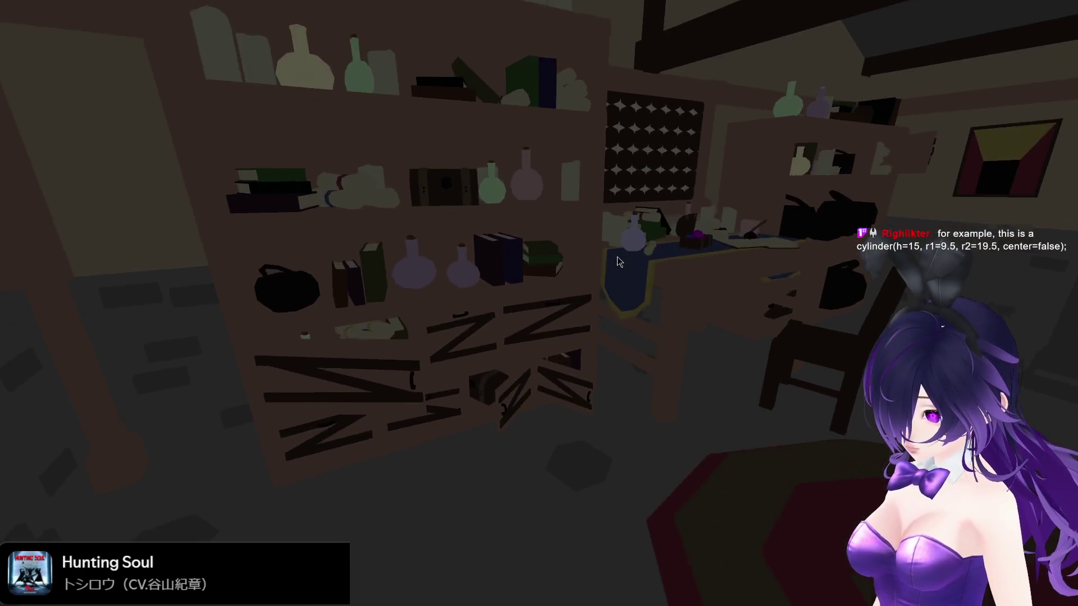
pyautogui.press('d')
pyautogui.press('w')
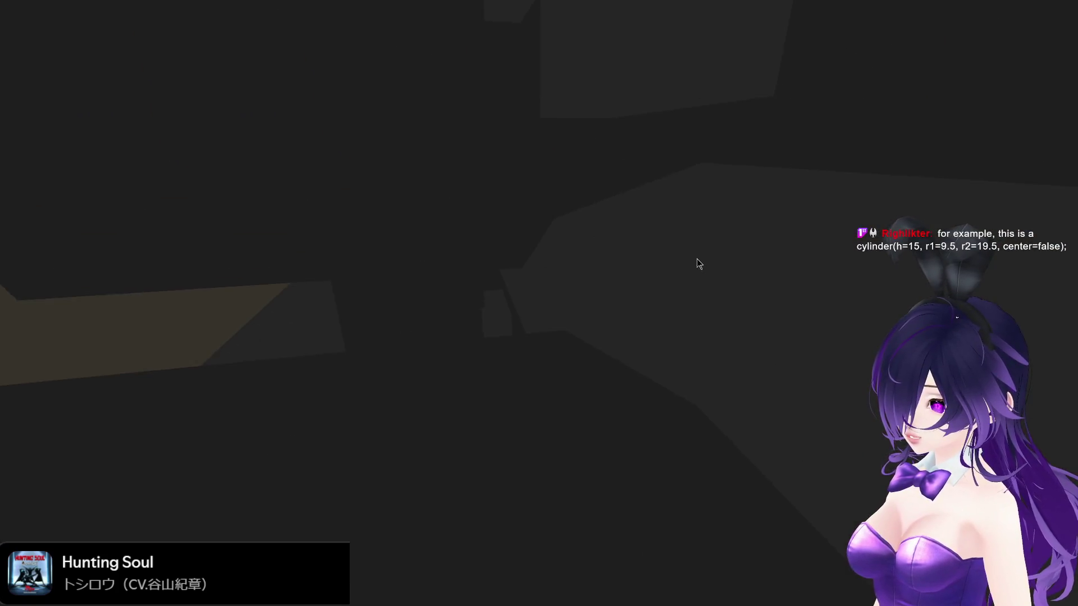
pyautogui.press('d')
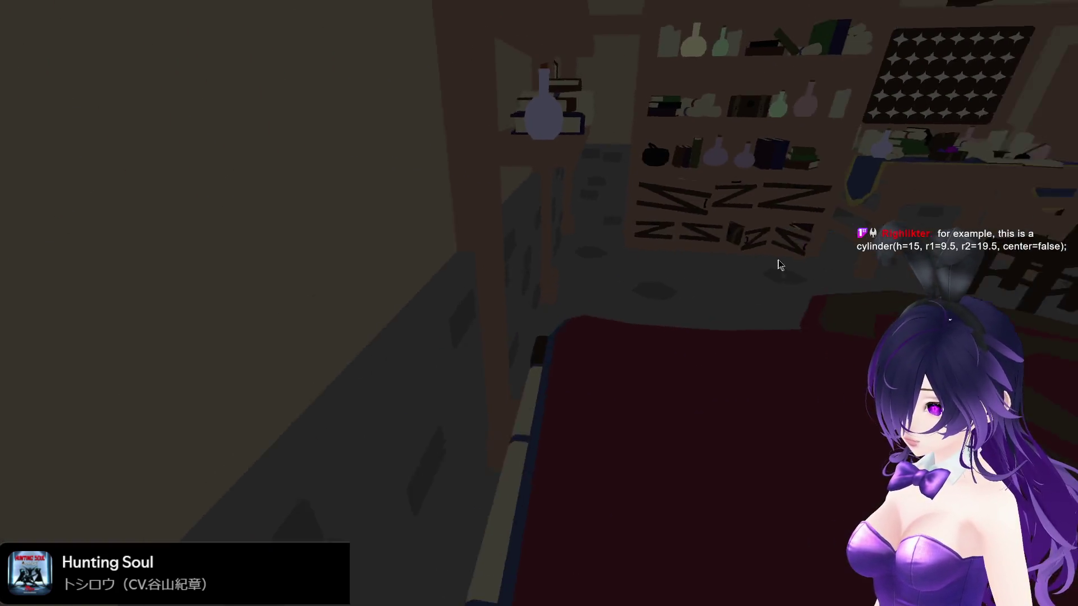
pyautogui.press('d')
pyautogui.press('F8')
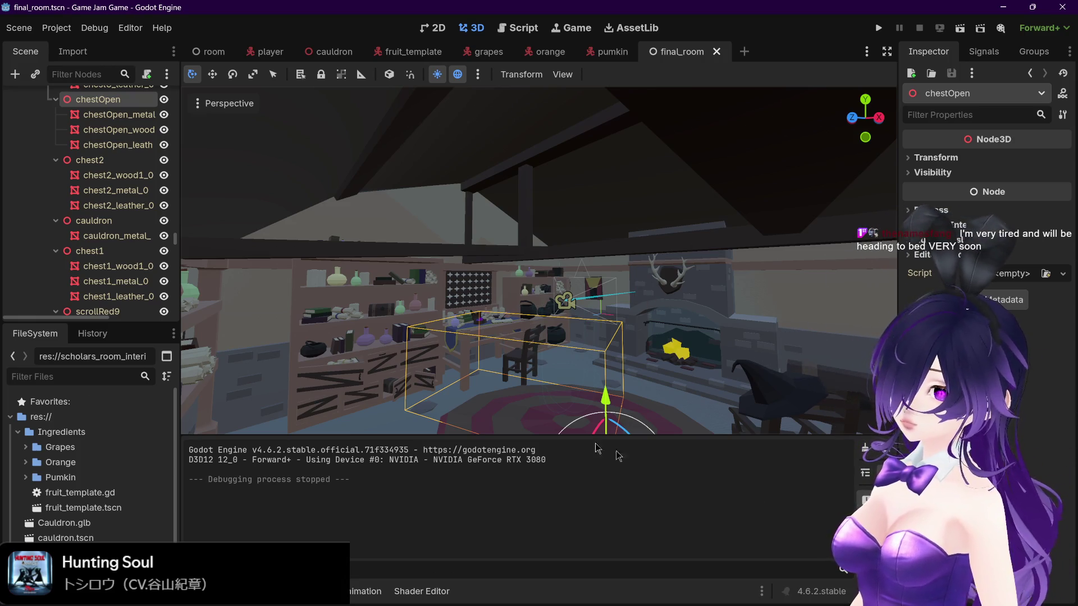
# Step: Zoom and orbit toward the desk, select bookOpen_bookPaper_0, and run the scene with F5
pyautogui.scroll(2, 571, 336)
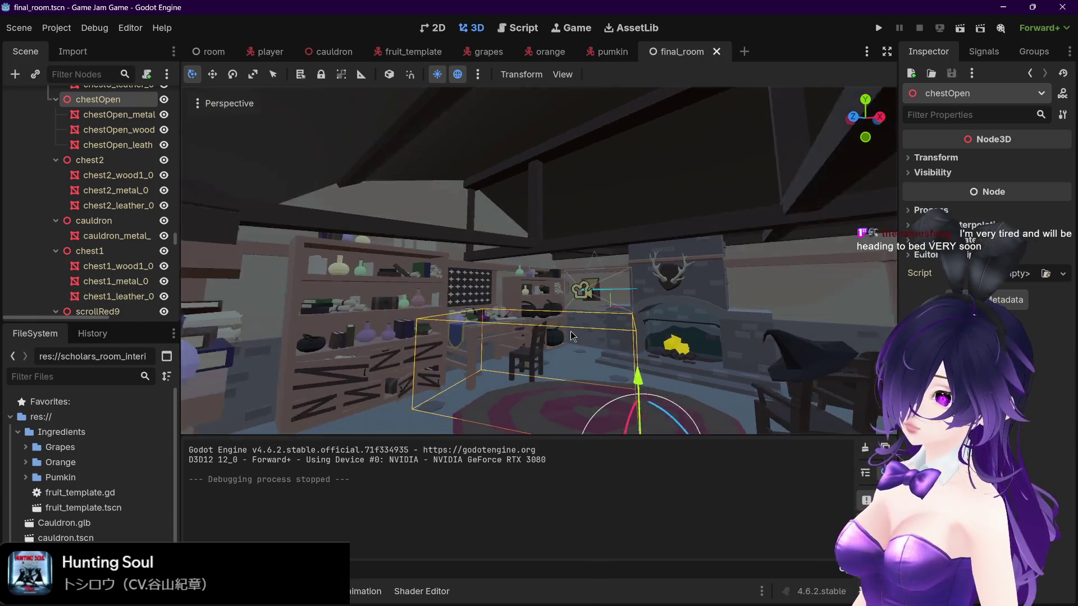
pyautogui.scroll(2, 571, 336)
pyautogui.scroll(5, 595, 319)
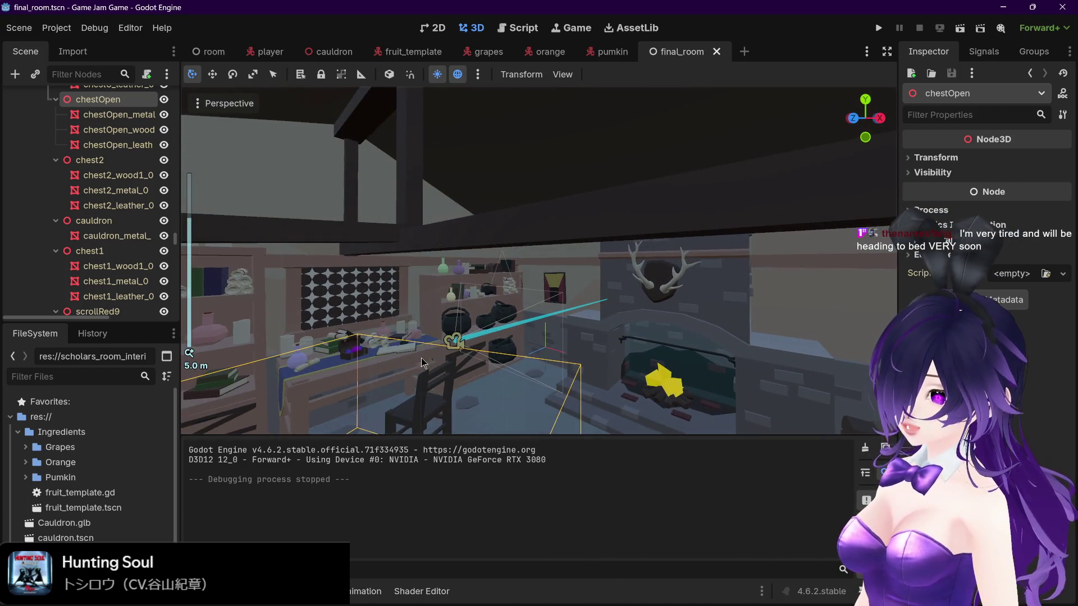
pyautogui.scroll(2, 618, 341)
pyautogui.scroll(-2, 454, 327)
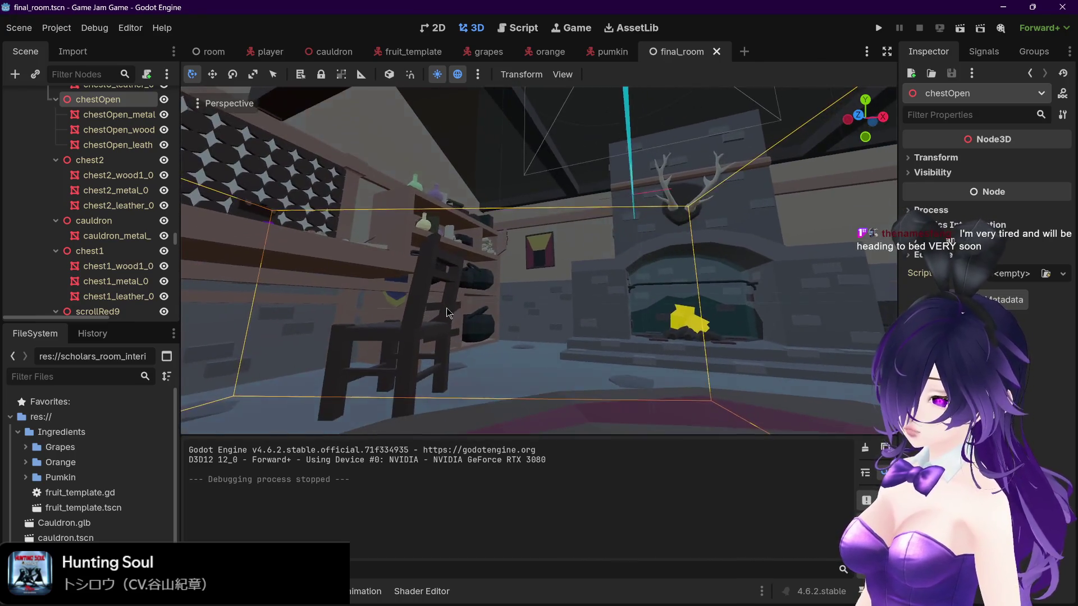
pyautogui.scroll(-5, 657, 327)
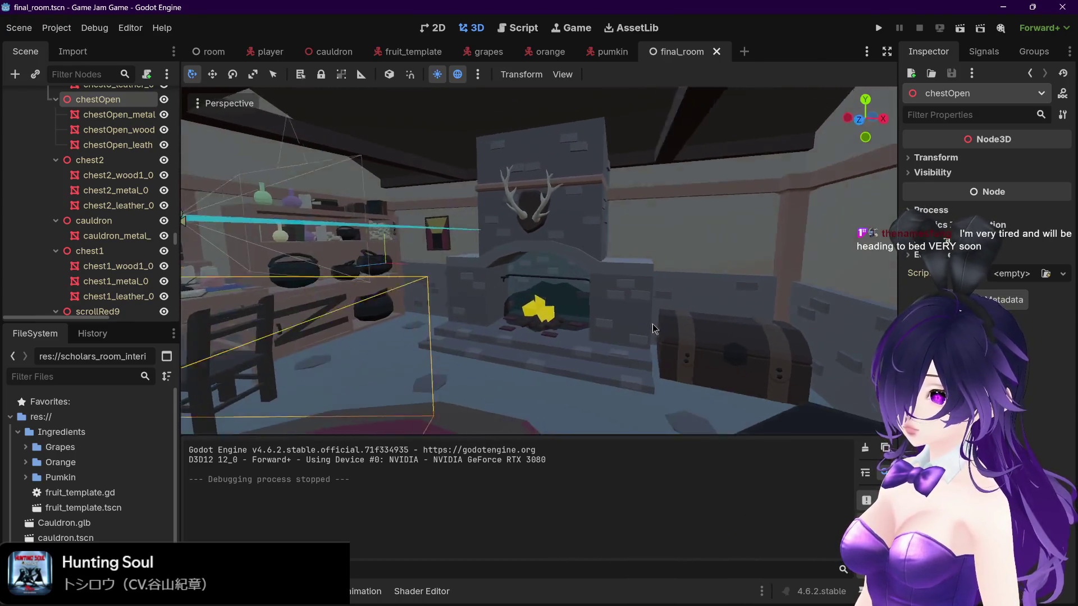
pyautogui.moveTo(646, 332)
pyautogui.mouseDown()
pyautogui.moveTo(581, 322)
pyautogui.moveTo(682, 308)
pyautogui.moveTo(562, 320)
pyautogui.mouseUp()
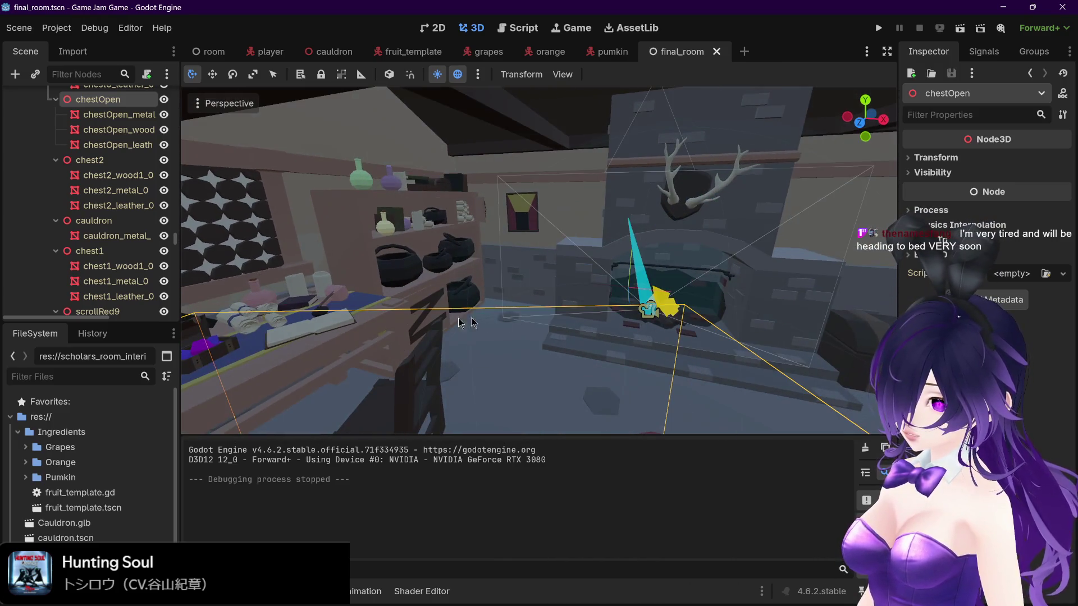
pyautogui.click(327, 322)
pyautogui.moveTo(379, 328)
pyautogui.mouseDown()
pyautogui.moveTo(359, 331)
pyautogui.moveTo(438, 303)
pyautogui.mouseUp()
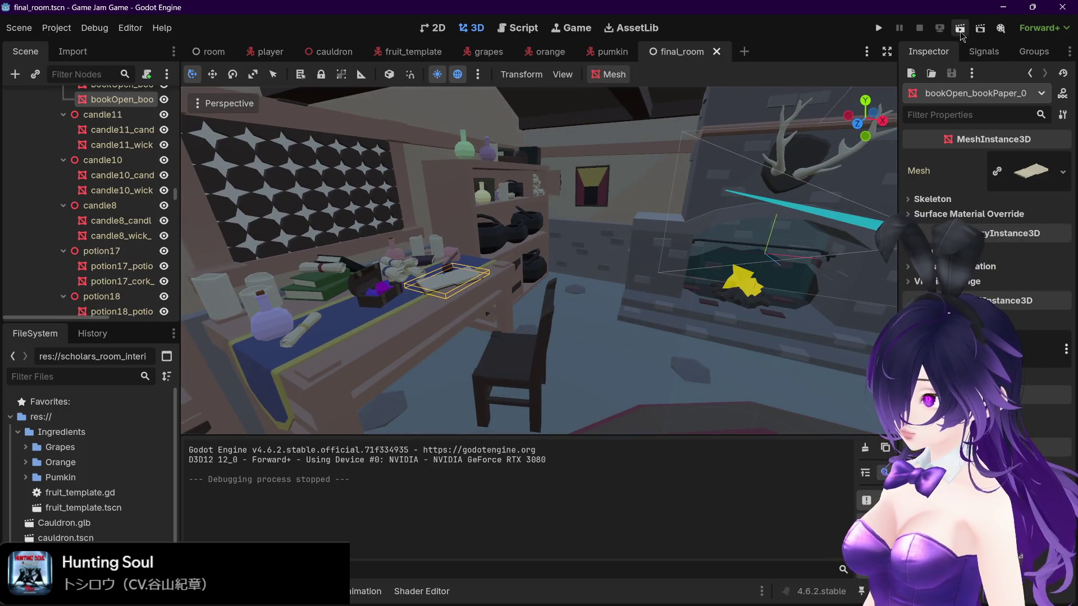
pyautogui.press('F5')
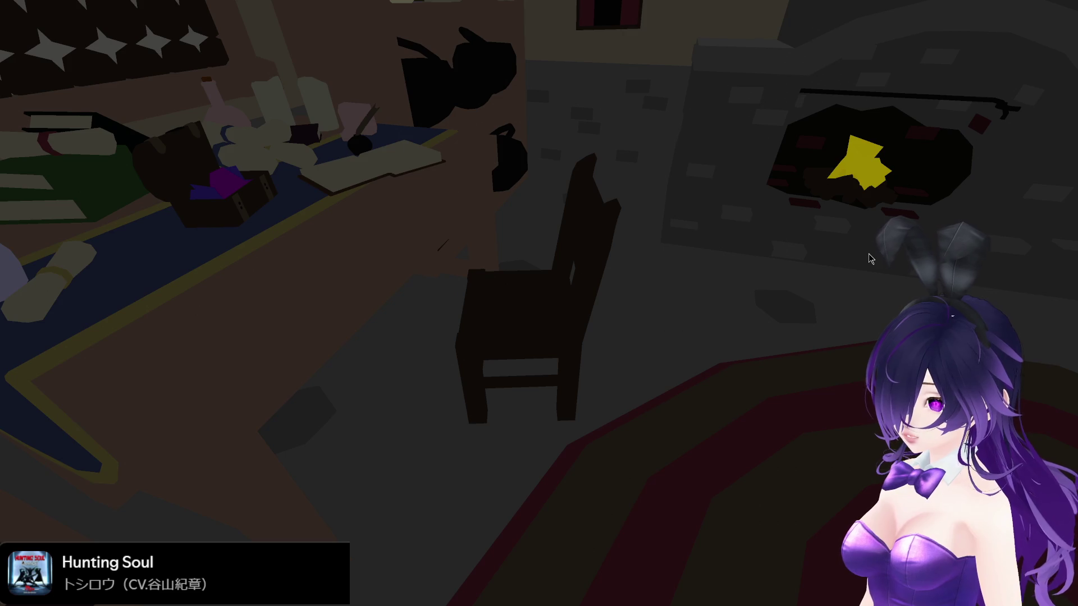
# Step: Move toward the shelf and the desk book in the running game, then stop it with F8
pyautogui.press('Left')
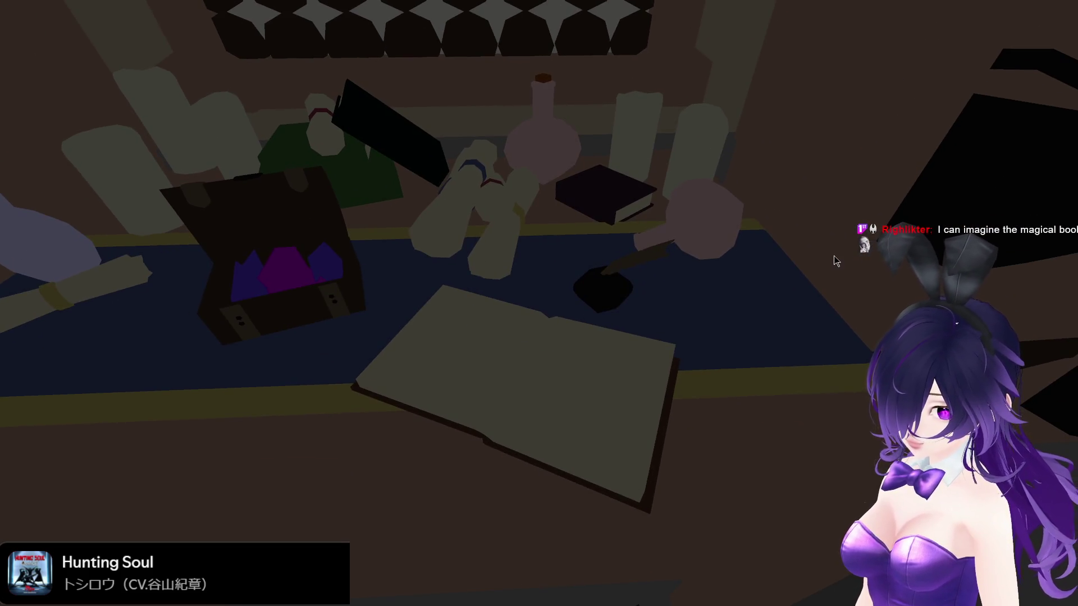
pyautogui.press('F8')
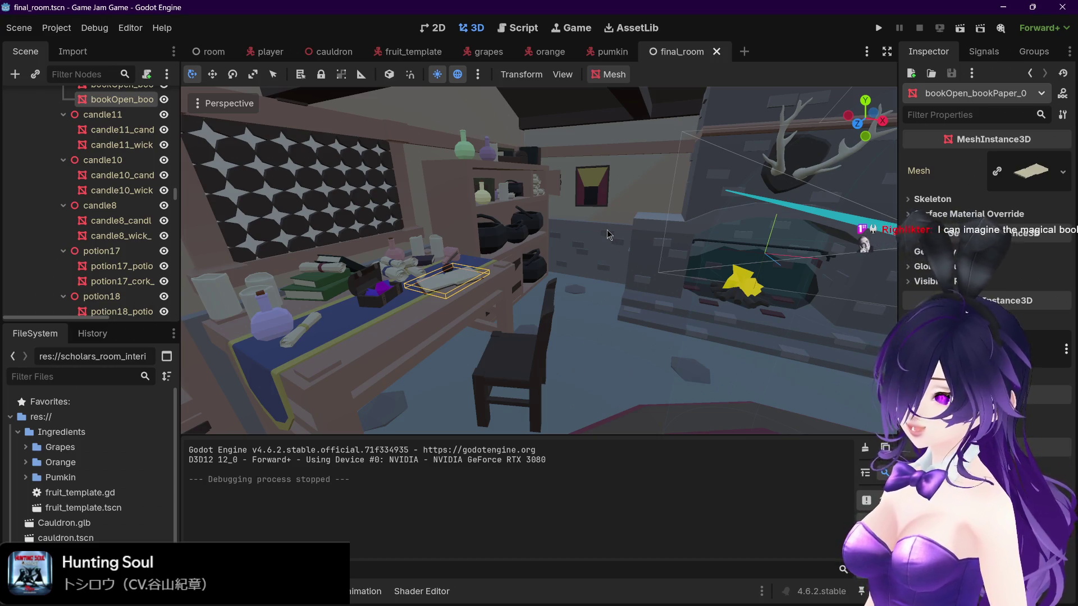
# Step: Drag the final_room tab to the leftmost position, ahead of room, player and cauldron
pyautogui.scroll(4, 457, 280)
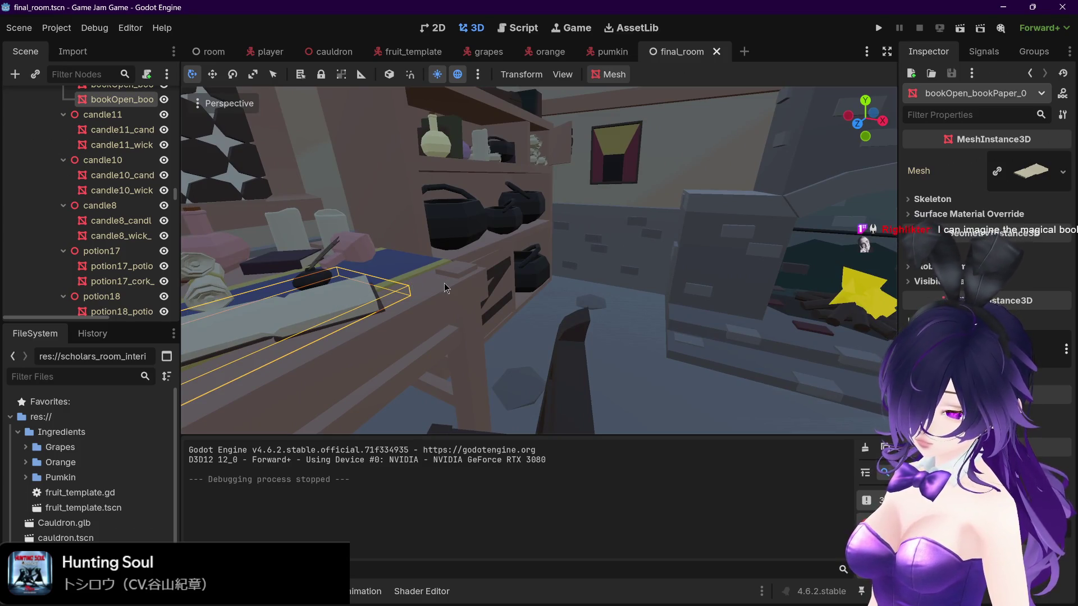
pyautogui.scroll(-5, 500, 286)
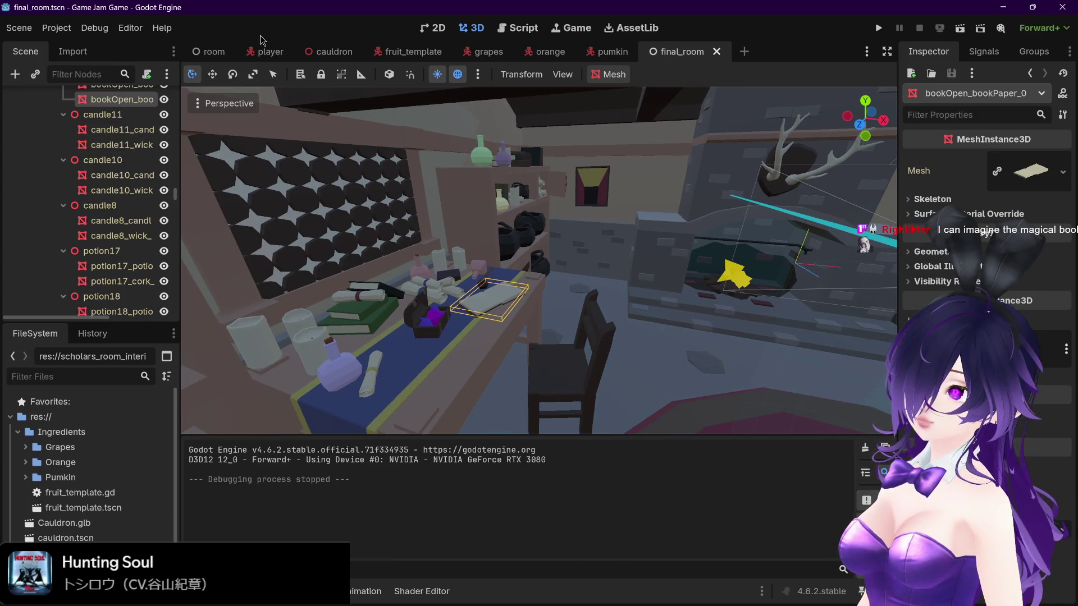
pyautogui.moveTo(680, 54); pyautogui.dragTo(192, 53)
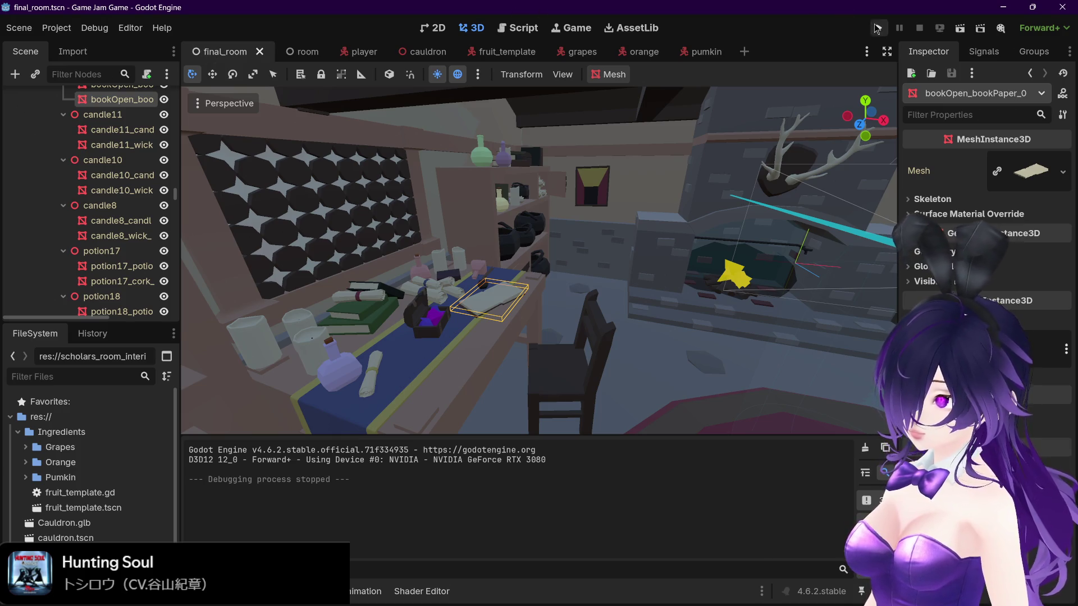
# Step: Briefly test-run the project, glance at the room scene, return to final_room, then switch to the browser
pyautogui.click(879, 28)
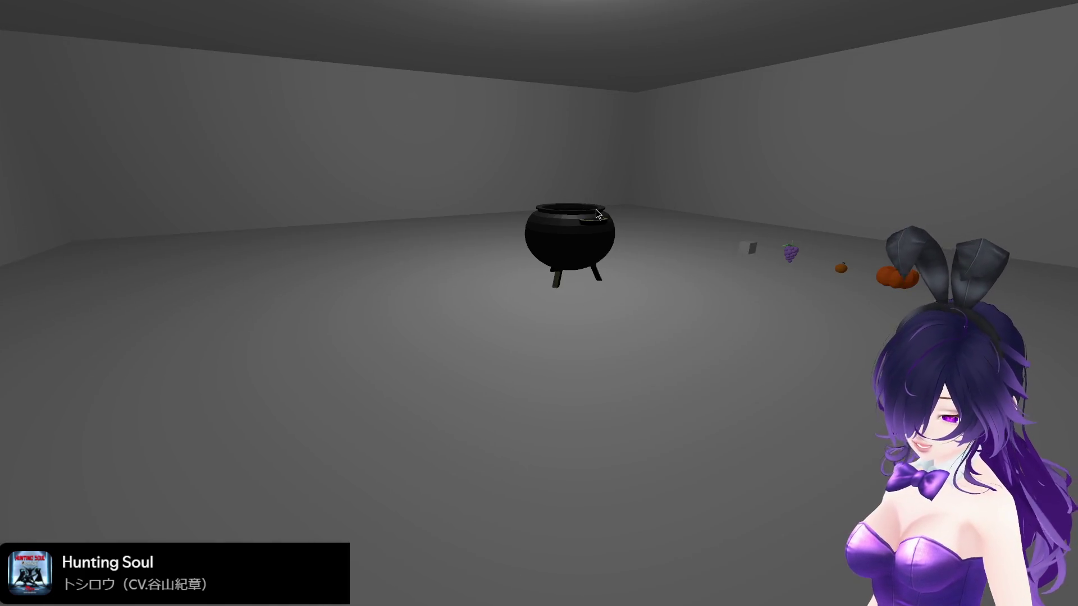
pyautogui.press('Escape')
pyautogui.click(288, 51)
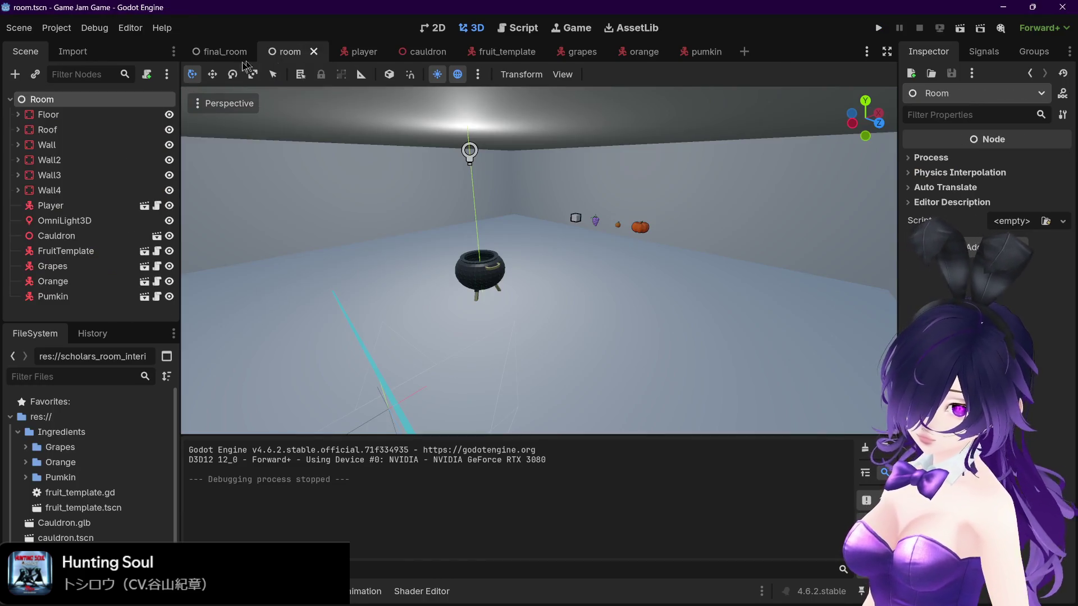
pyautogui.click(225, 52)
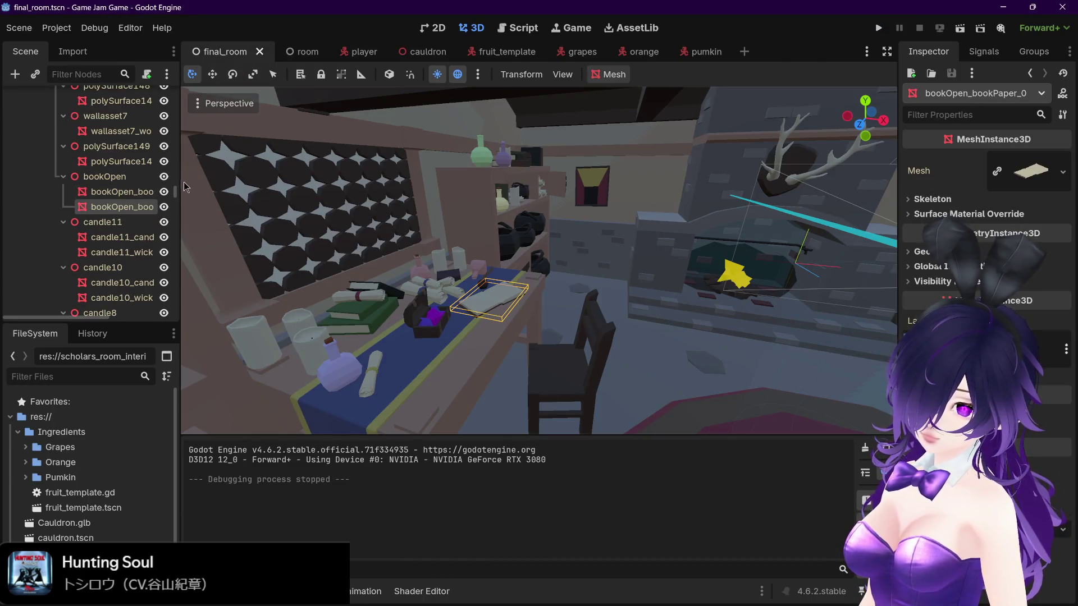
pyautogui.moveTo(177, 193); pyautogui.dragTo(176, 93)
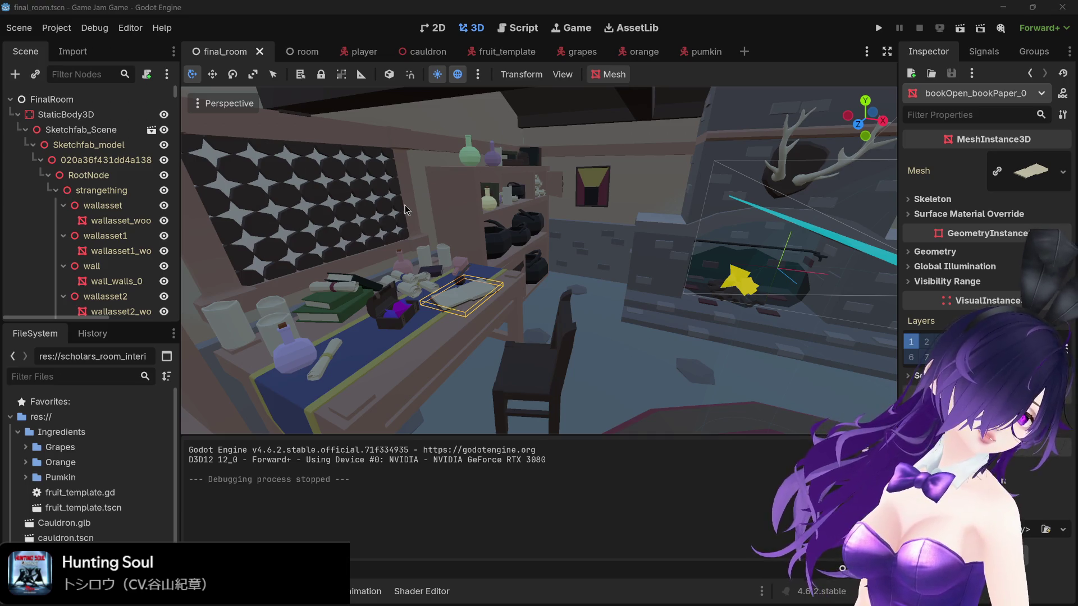
pyautogui.hotkey('alt', 'Tab')
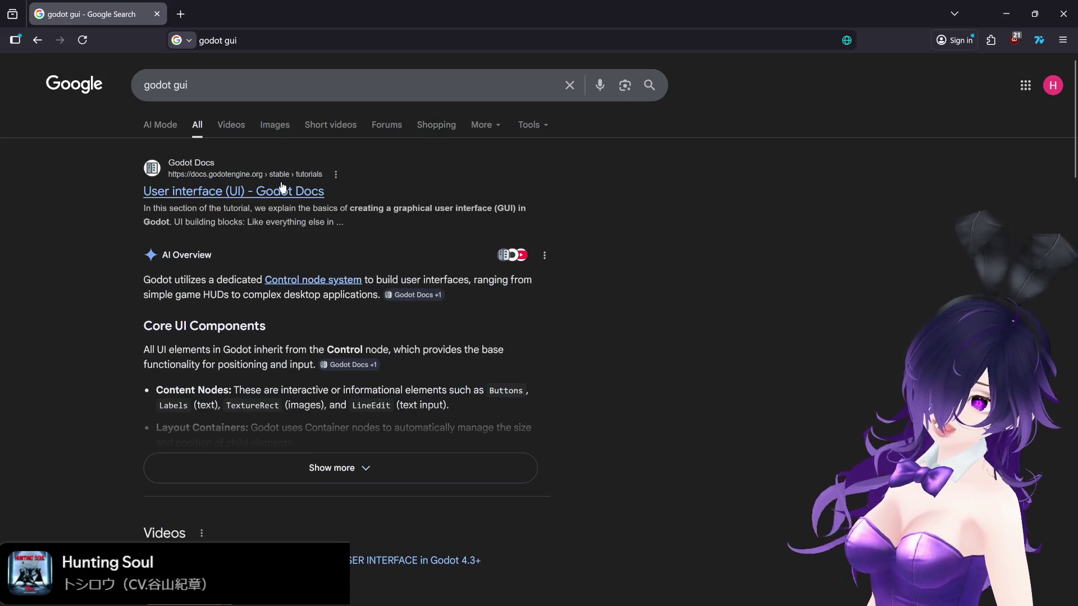
# Step: Open the 'User interface (UI) - Godot Docs' result and scroll through its GUI skinning and control node sections
pyautogui.click(281, 190)
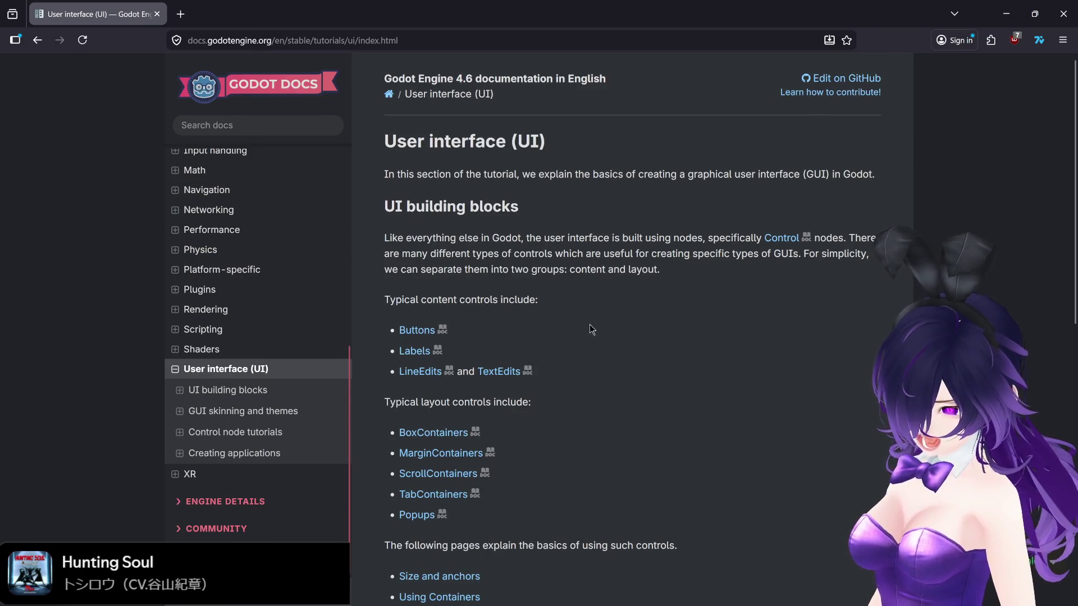
pyautogui.scroll(-2, 570, 337)
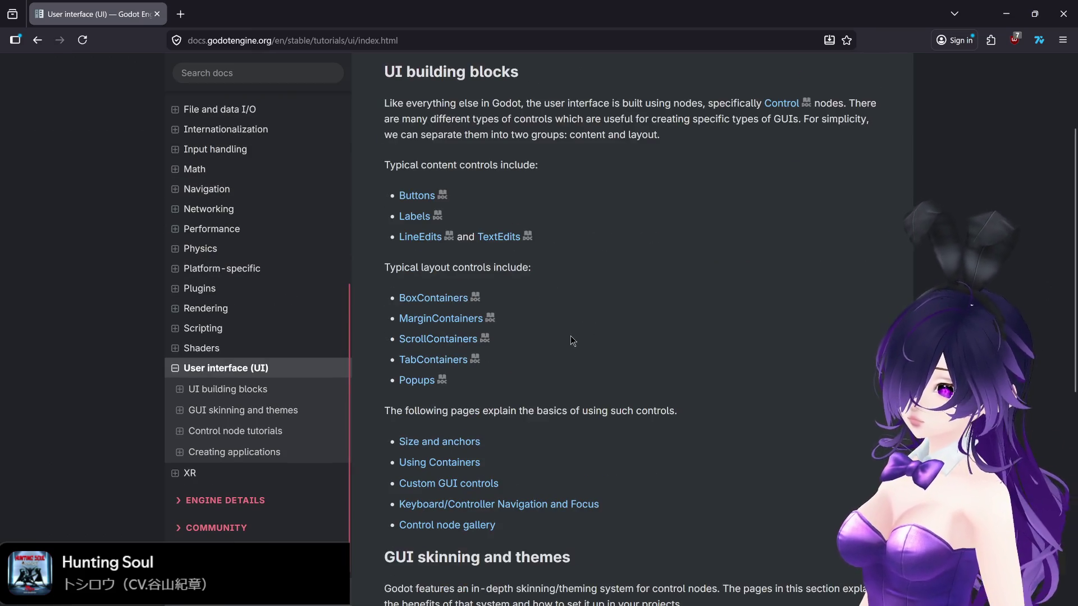
pyautogui.scroll(-4, 571, 336)
pyautogui.scroll(-2, 569, 334)
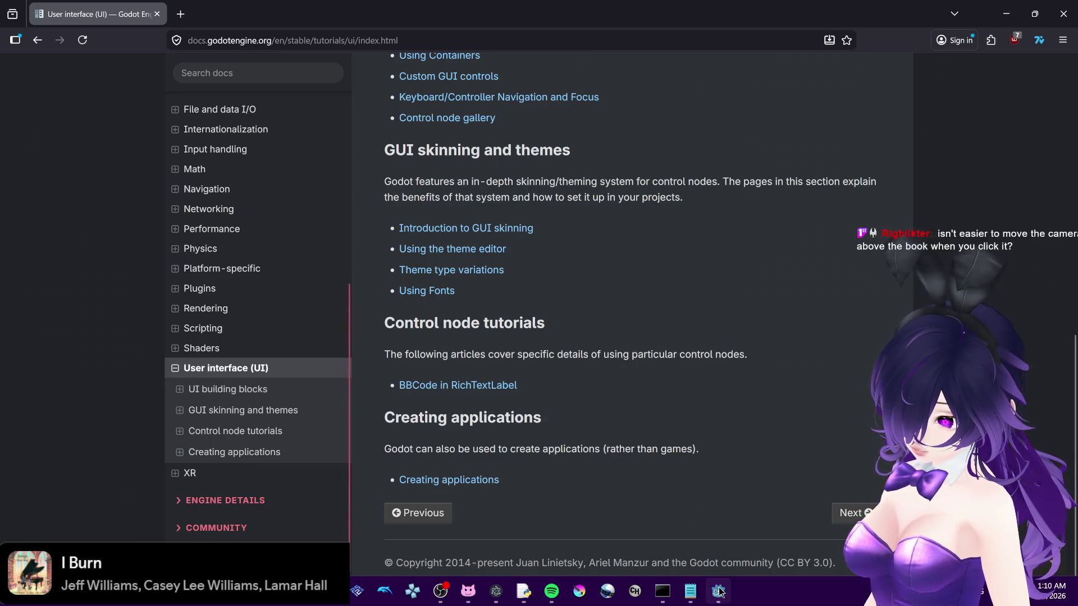
pyautogui.moveTo(719, 591)
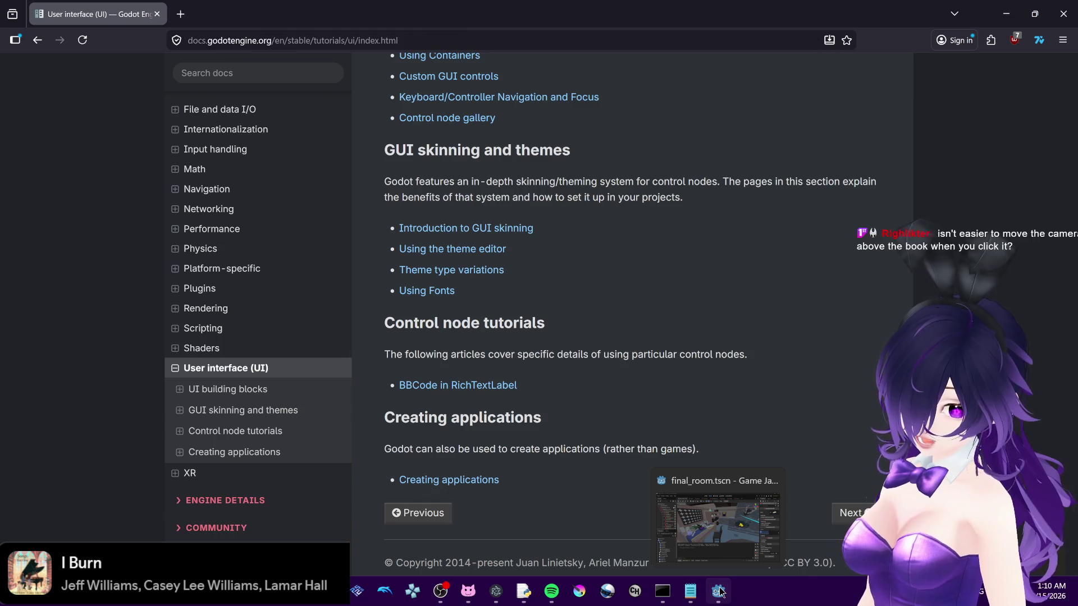
# Step: Back in Godot, select and frame the stone wall mesh, then run the current scene
pyautogui.click(719, 591)
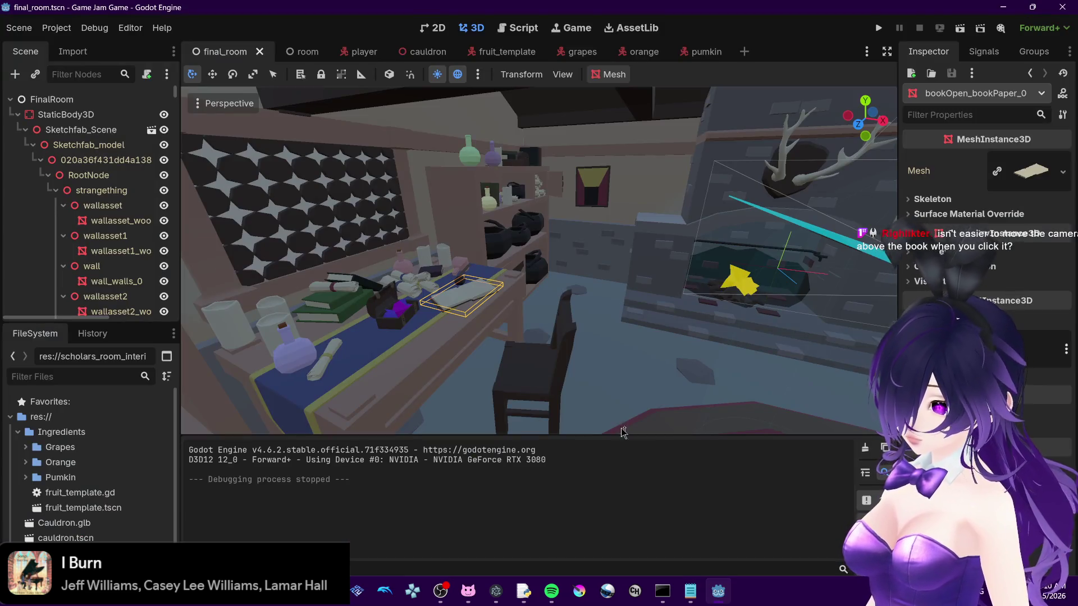
pyautogui.click(586, 274)
pyautogui.press('f')
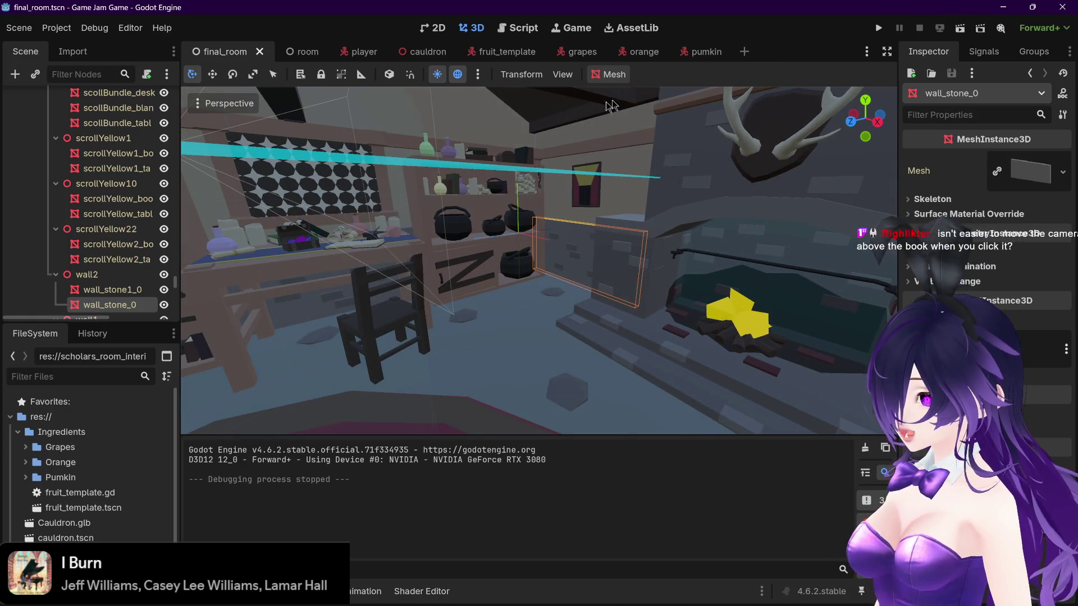
pyautogui.click(960, 31)
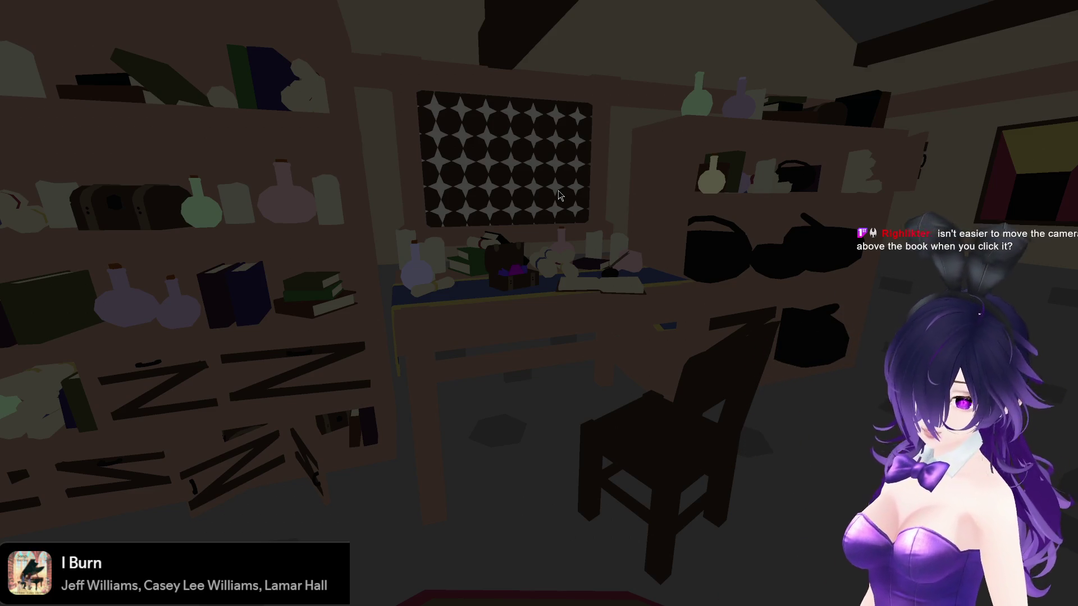
# Step: In the running game, zoom in on the desk's open book, leave the close-up, and stop the game
pyautogui.click(560, 193)
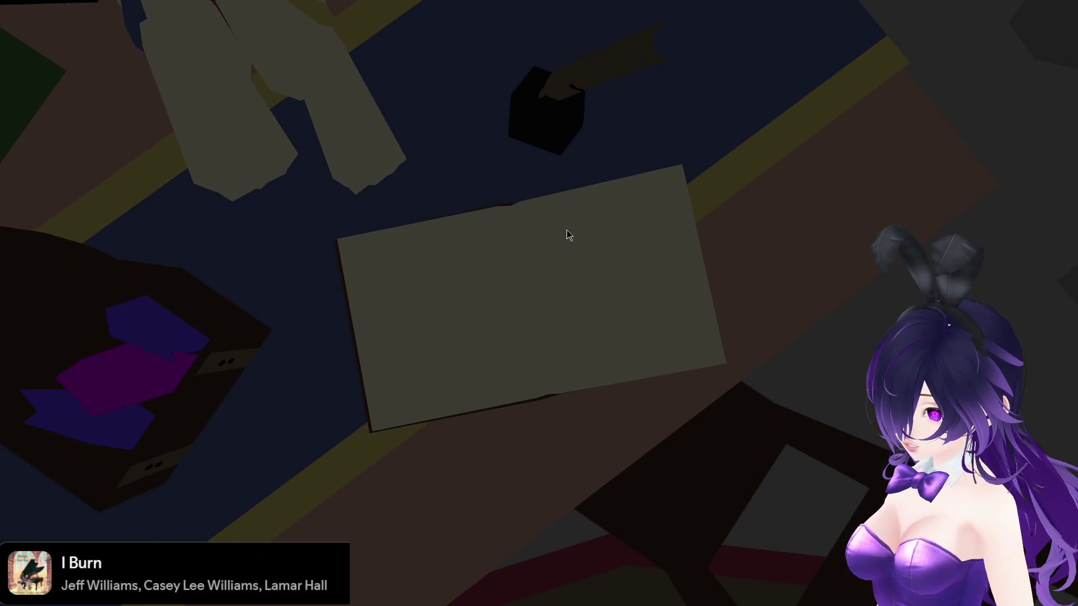
pyautogui.click(567, 230)
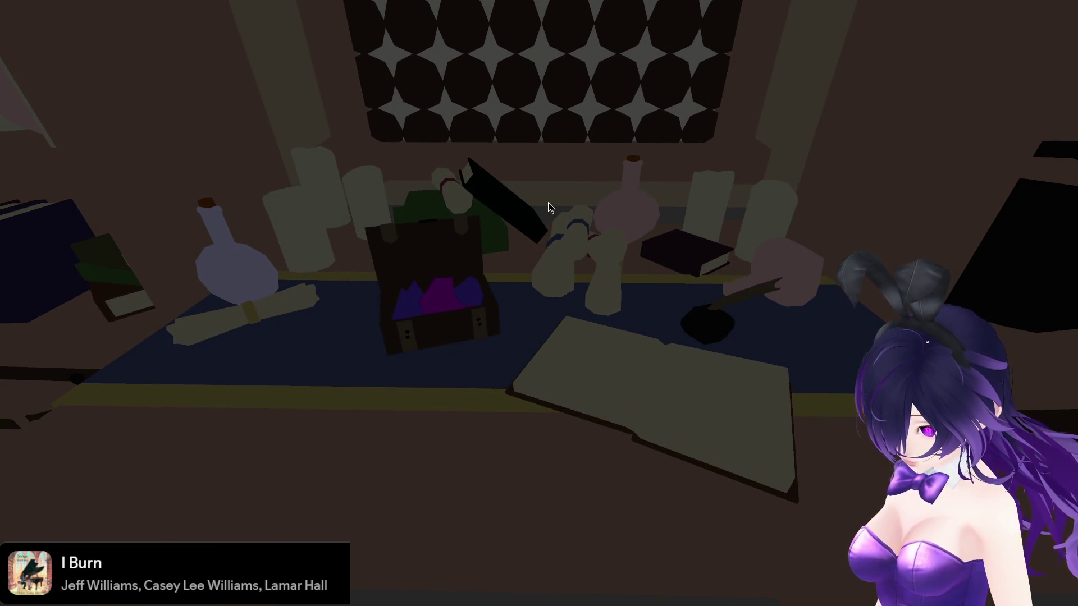
pyautogui.press('Escape')
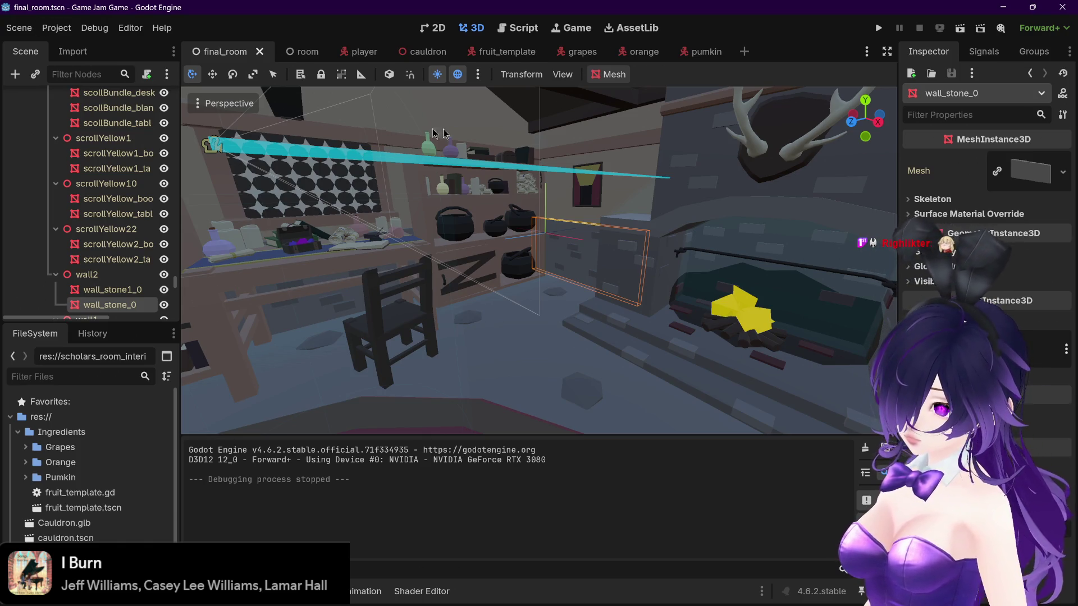
# Step: Zoom in on the desk with the open book and orbit the view around it
pyautogui.moveTo(703, 46)
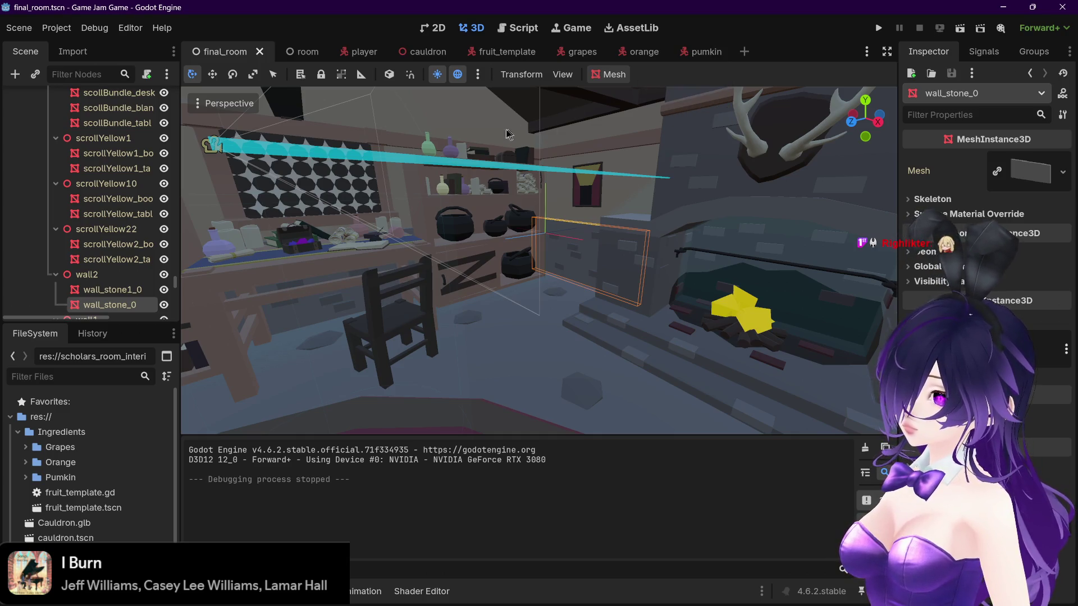
pyautogui.scroll(5, 424, 288)
pyautogui.scroll(3, 426, 285)
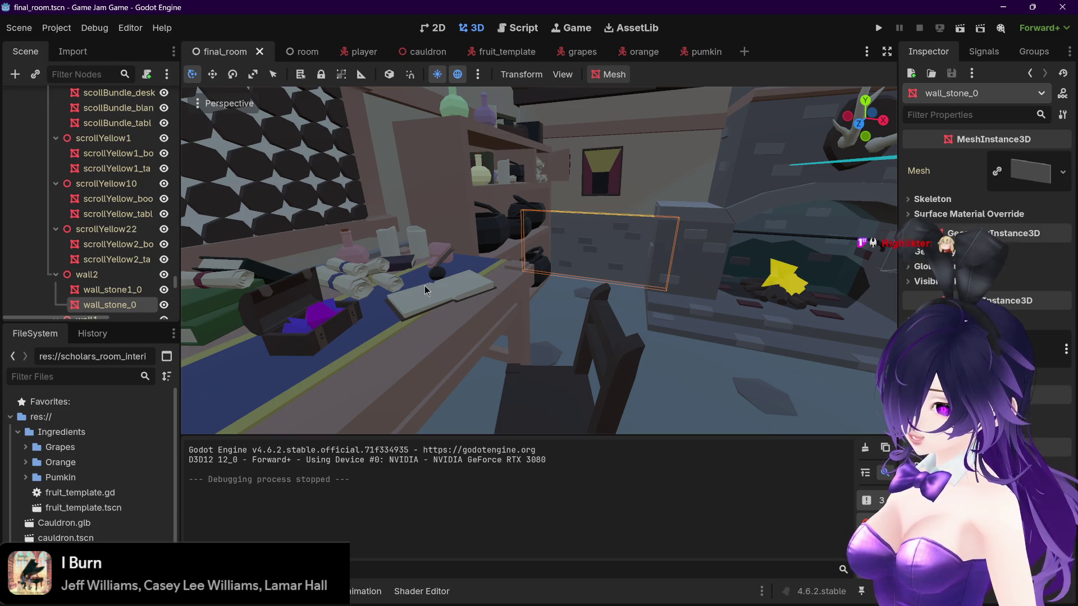
pyautogui.moveTo(424, 285)
pyautogui.mouseDown()
pyautogui.moveTo(413, 289)
pyautogui.moveTo(517, 250)
pyautogui.mouseUp()
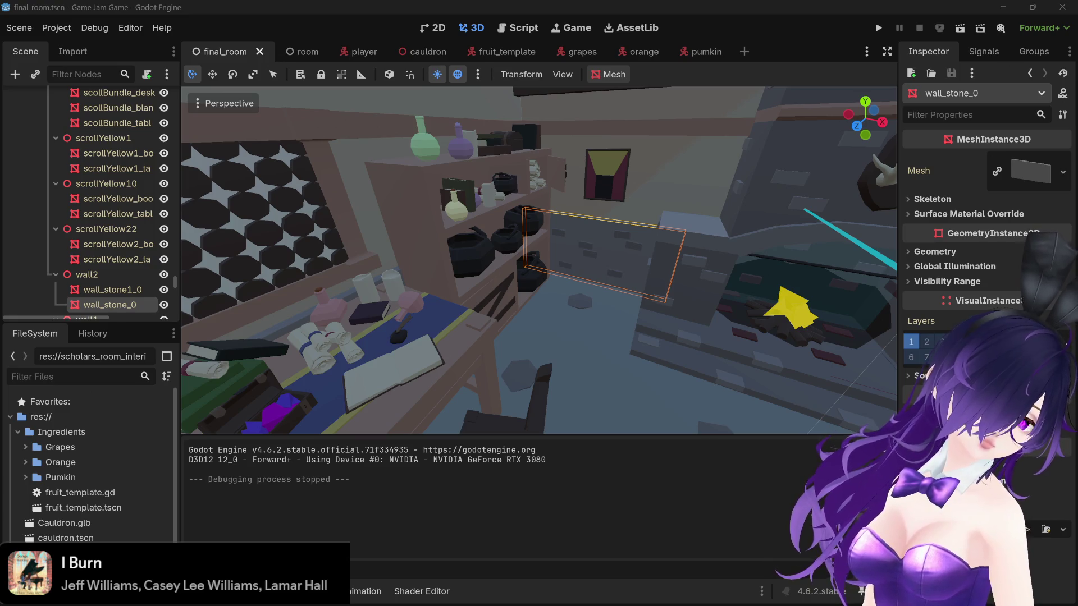
# Step: Read through pumkin.gd in the Script workspace, then bring up player.gd and its pickUpObject code
pyautogui.click(517, 28)
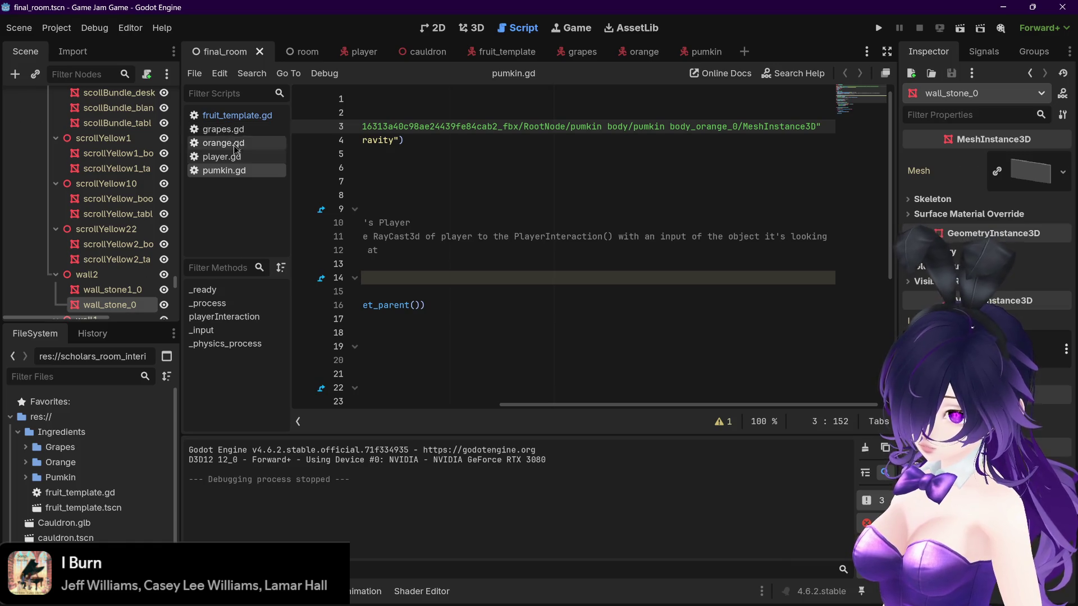
pyautogui.moveTo(567, 406); pyautogui.dragTo(353, 403)
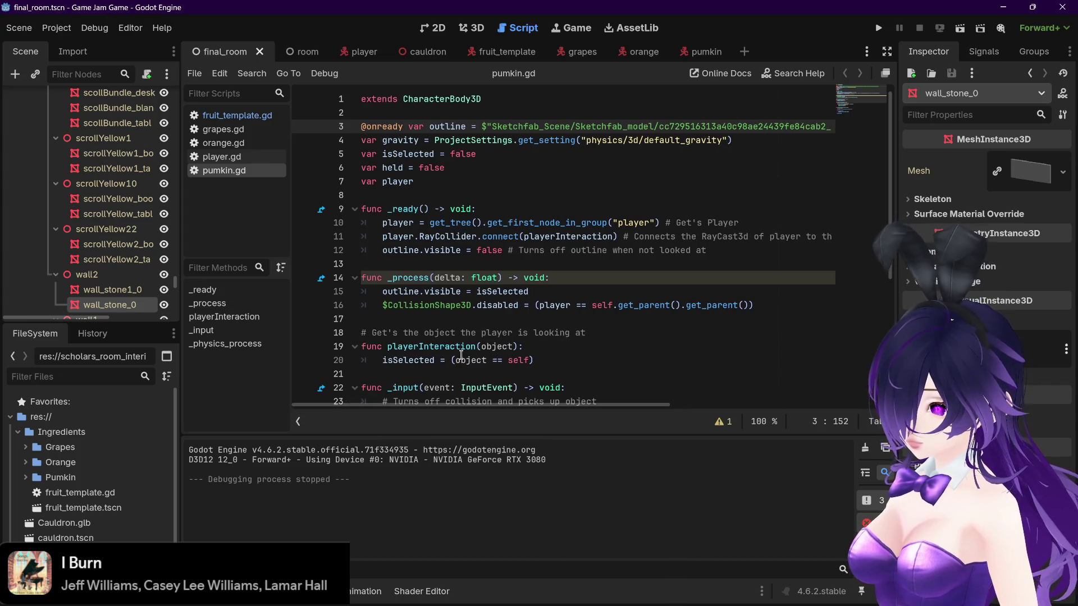
pyautogui.scroll(-3, 408, 290)
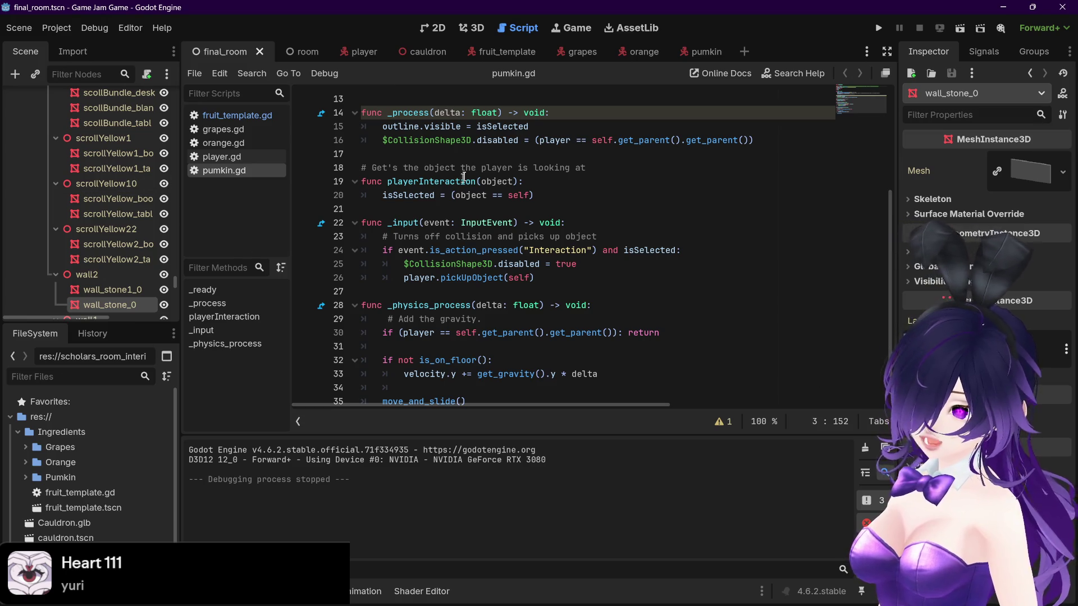
pyautogui.scroll(4, 397, 349)
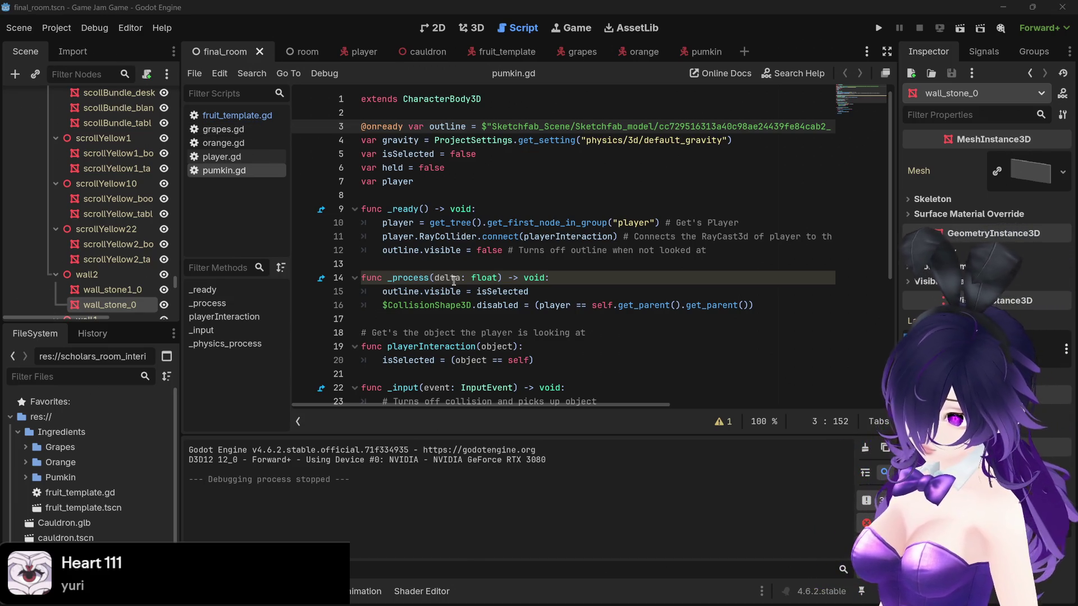
pyautogui.scroll(-5, 454, 280)
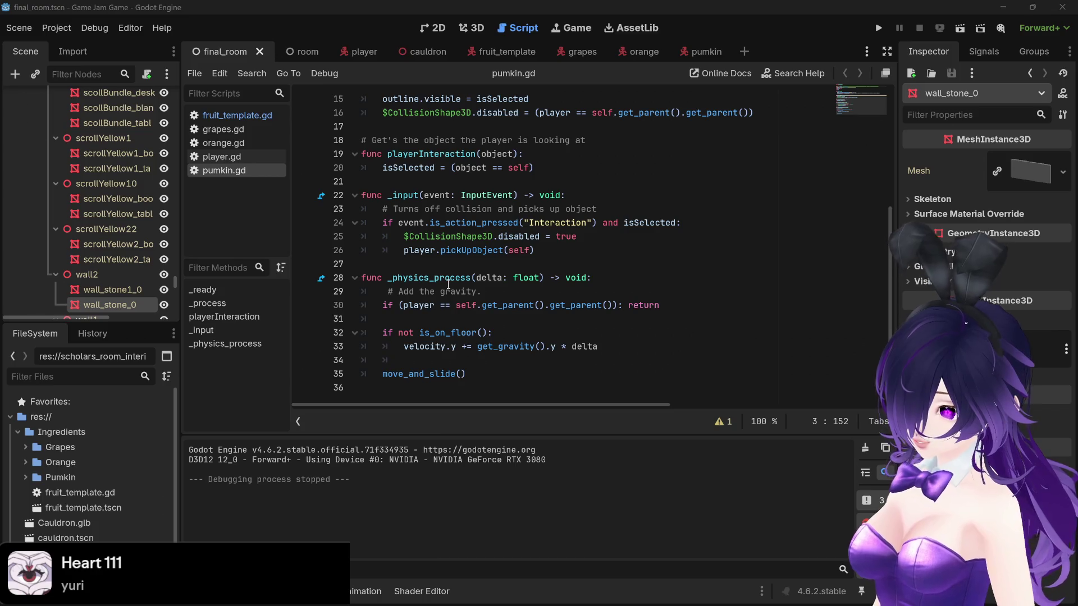
pyautogui.moveTo(449, 284)
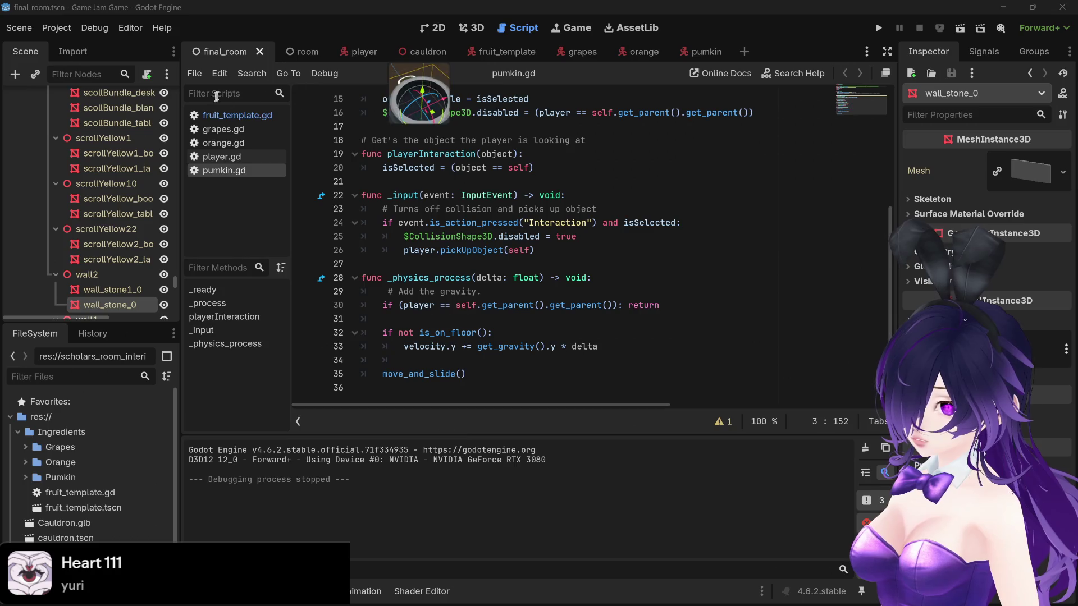
pyautogui.click(223, 156)
pyautogui.scroll(-13, 730, 255)
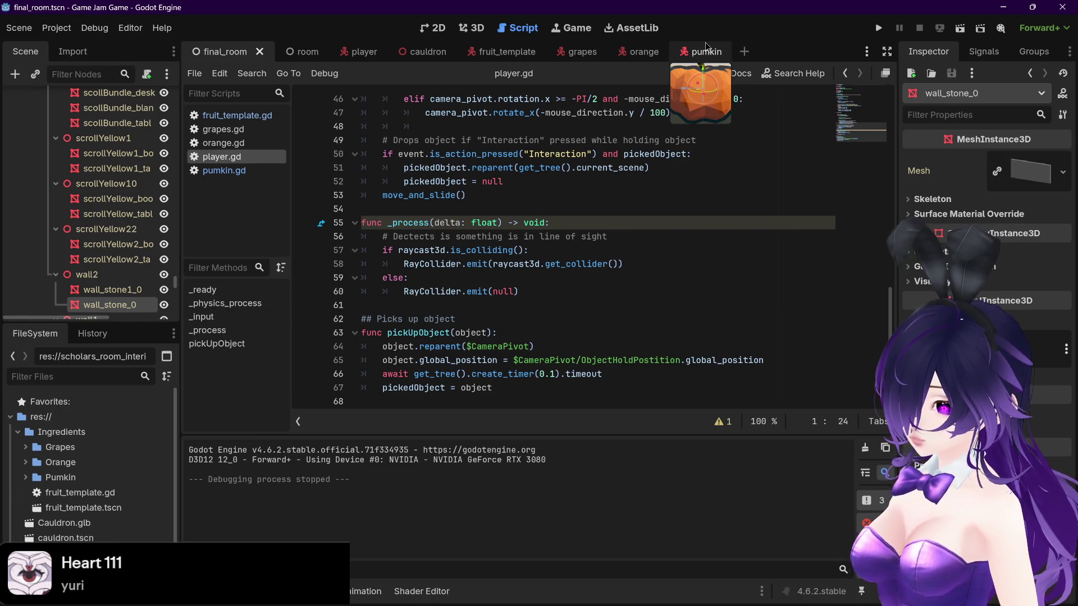
# Step: In the 3D view, cycle through the grapes, orange and pumkin scene tabs, ending on pumkin
pyautogui.click(574, 54)
pyautogui.click(482, 53)
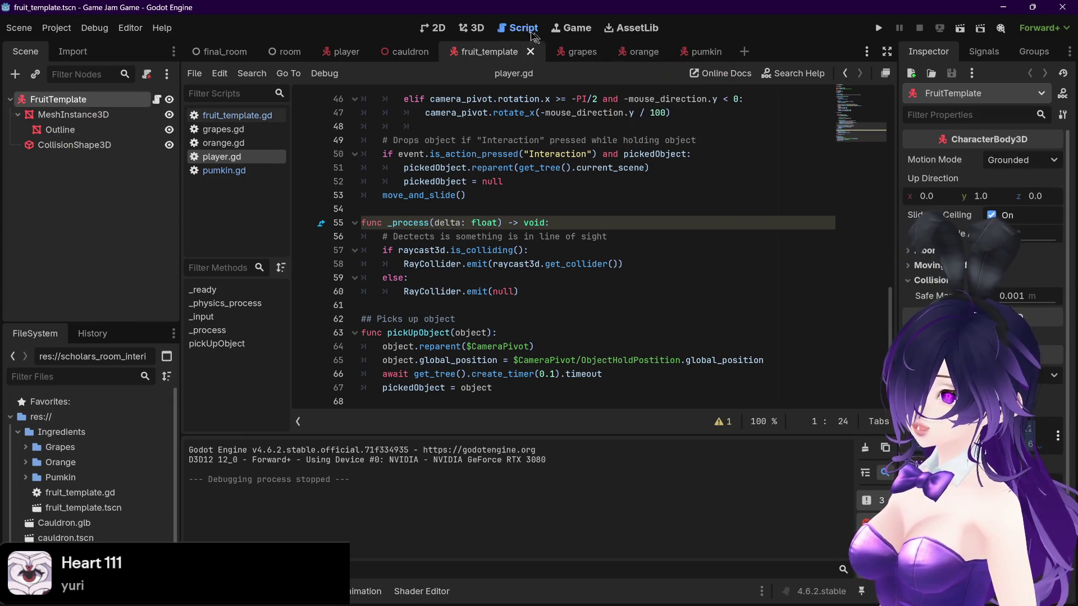
pyautogui.click(466, 29)
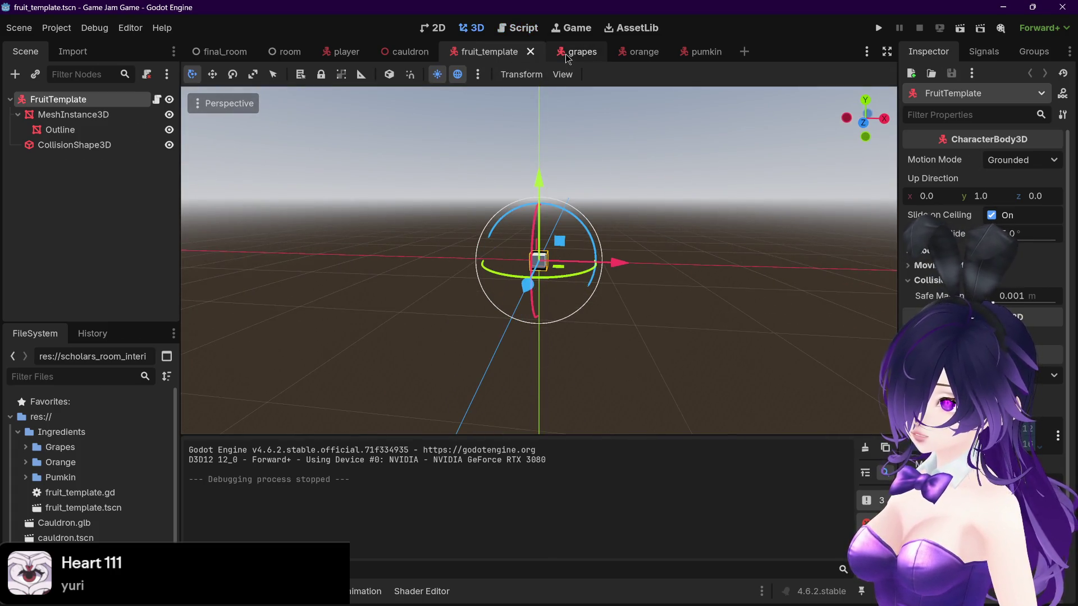
pyautogui.click(567, 53)
pyautogui.scroll(3, 659, 200)
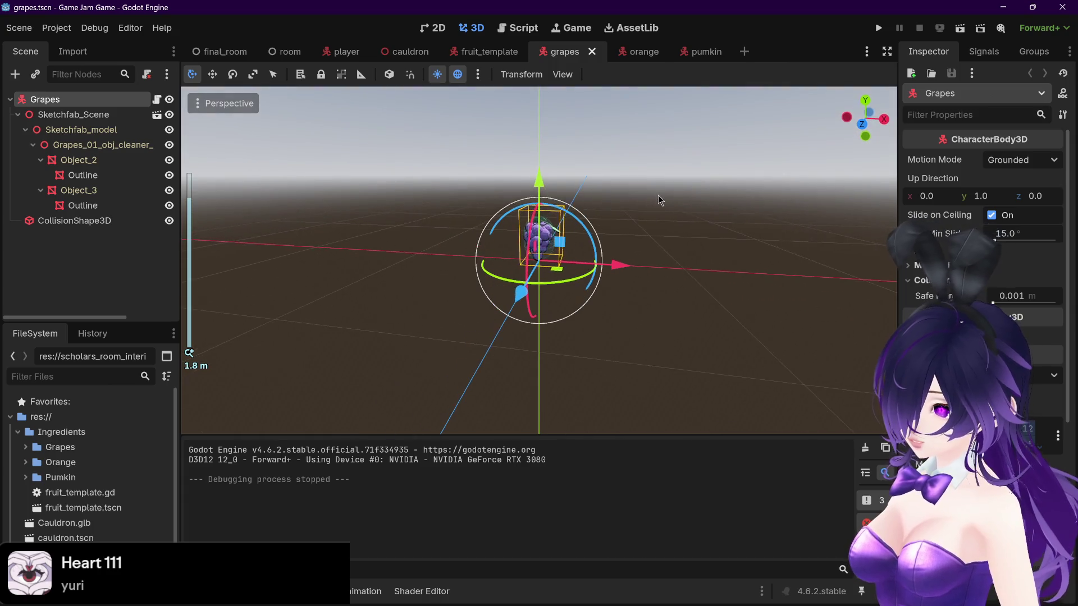
pyautogui.click(627, 51)
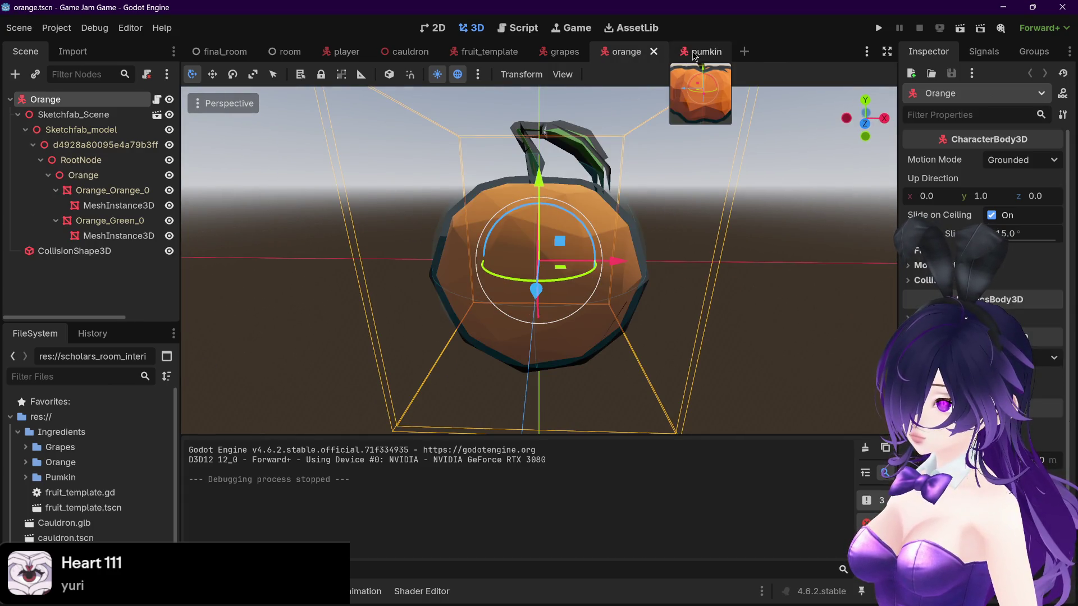
pyautogui.click(701, 52)
pyautogui.click(564, 51)
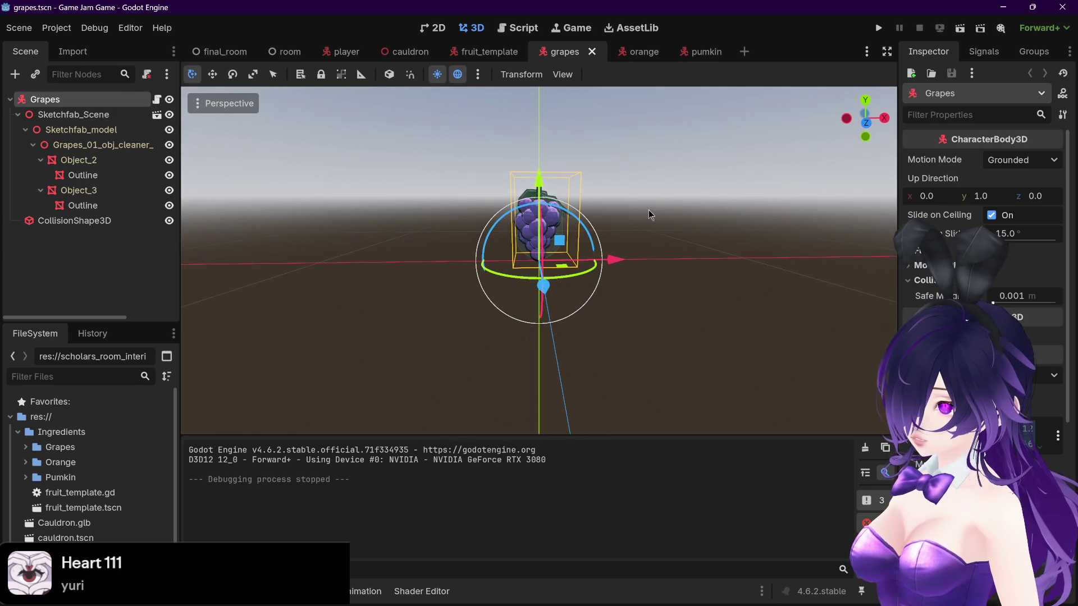
pyautogui.click(626, 51)
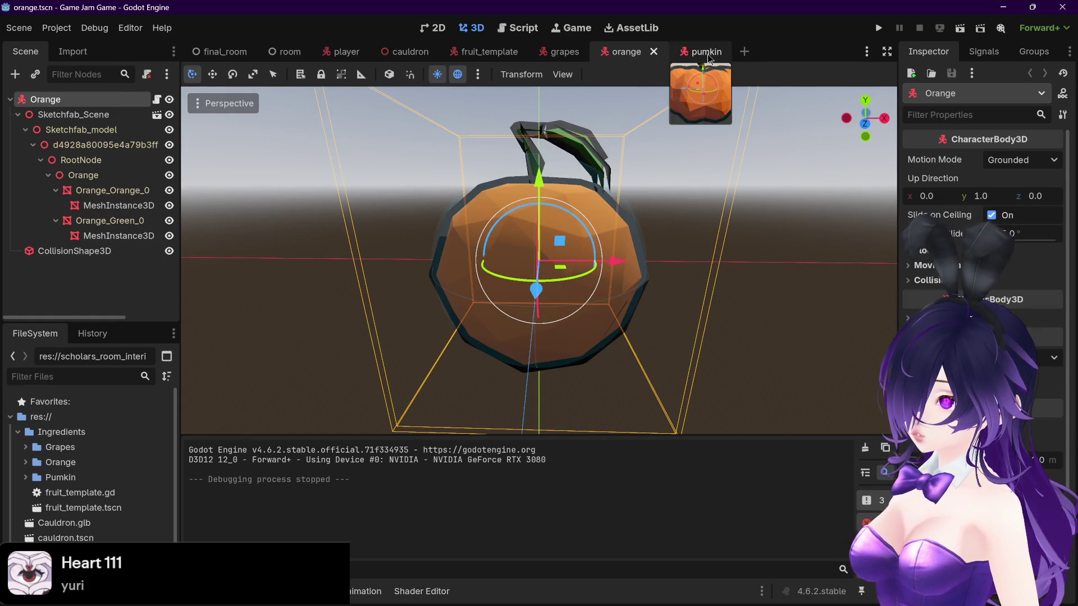
pyautogui.click(706, 52)
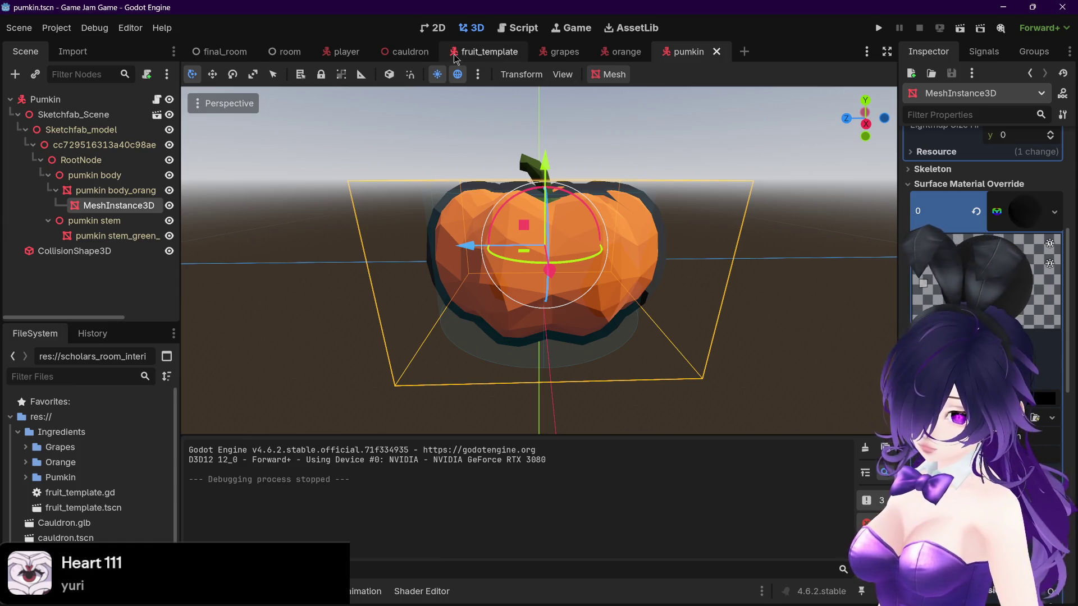
pyautogui.moveTo(415, 604)
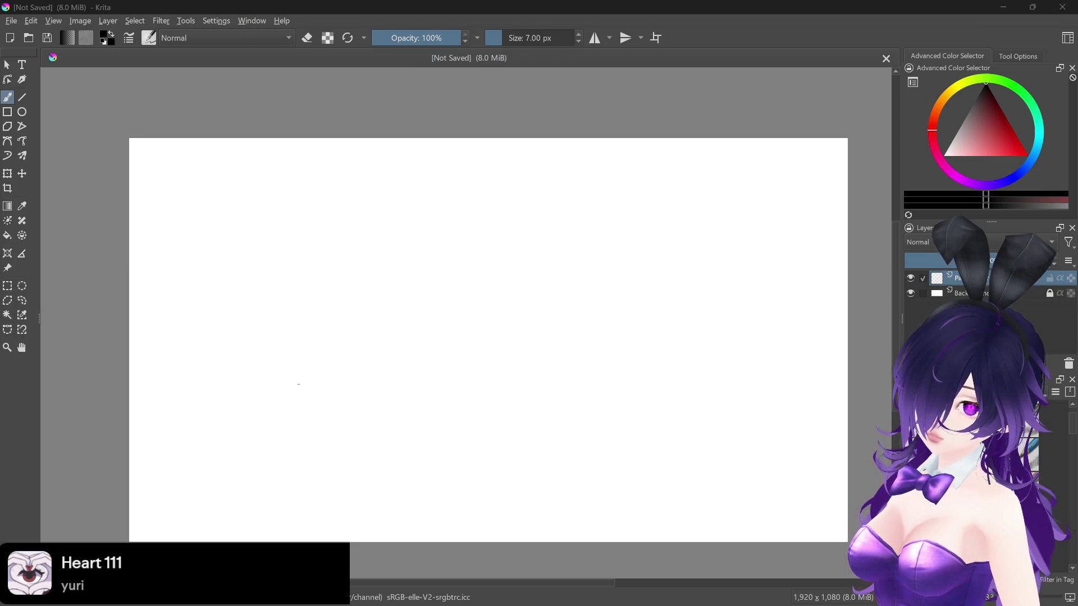
pyautogui.scroll(3, 428, 339)
pyautogui.scroll(-3, 429, 338)
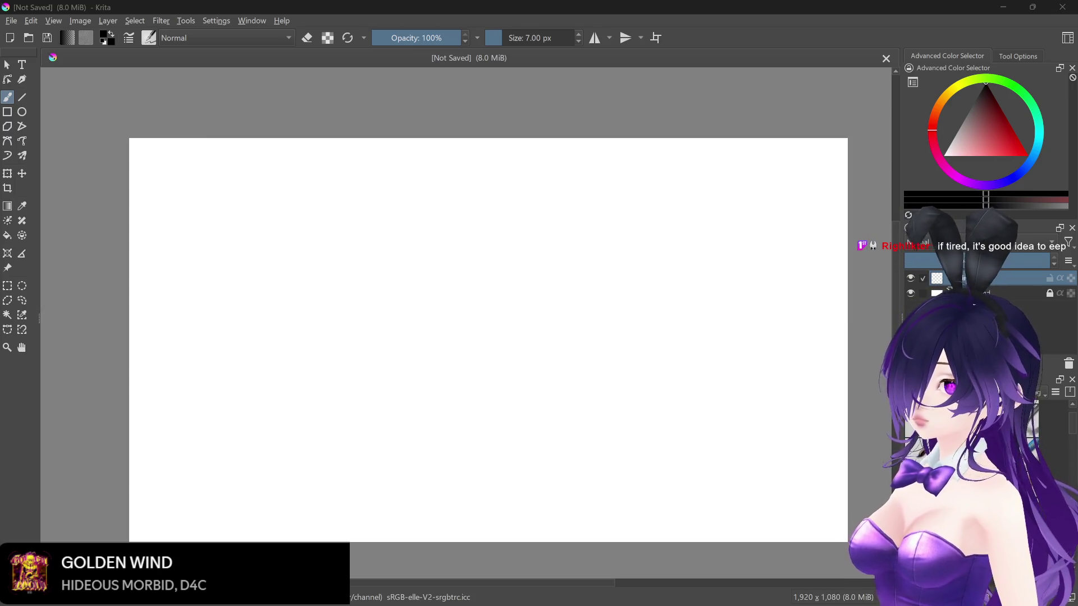
# Step: Create a new document from the A4 (300 ppi) preset, 2480 x 3508 px
pyautogui.click(11, 21)
pyautogui.click(28, 33)
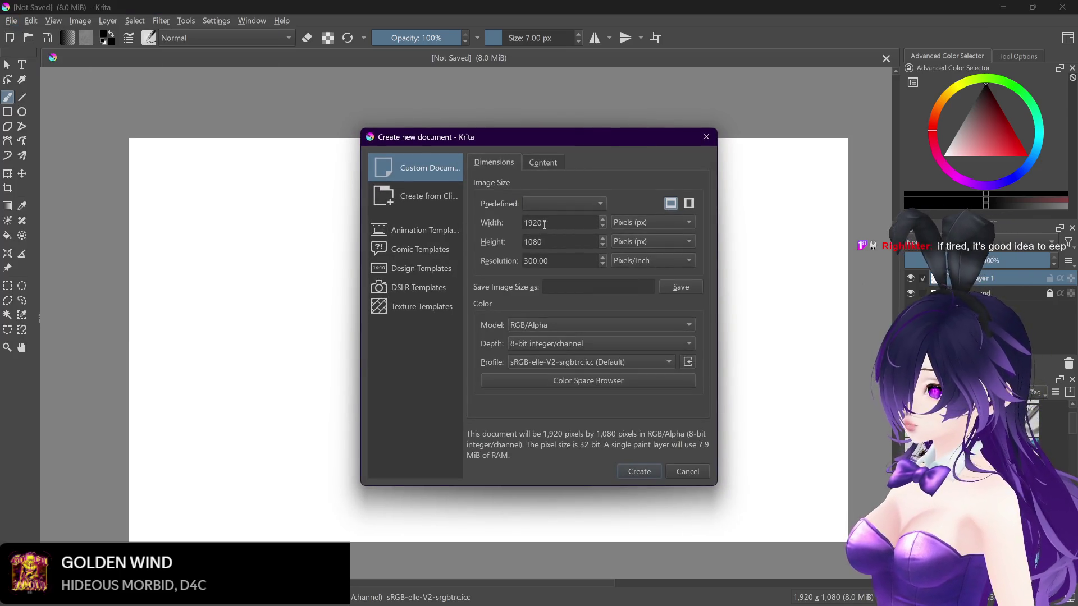
pyautogui.click(565, 205)
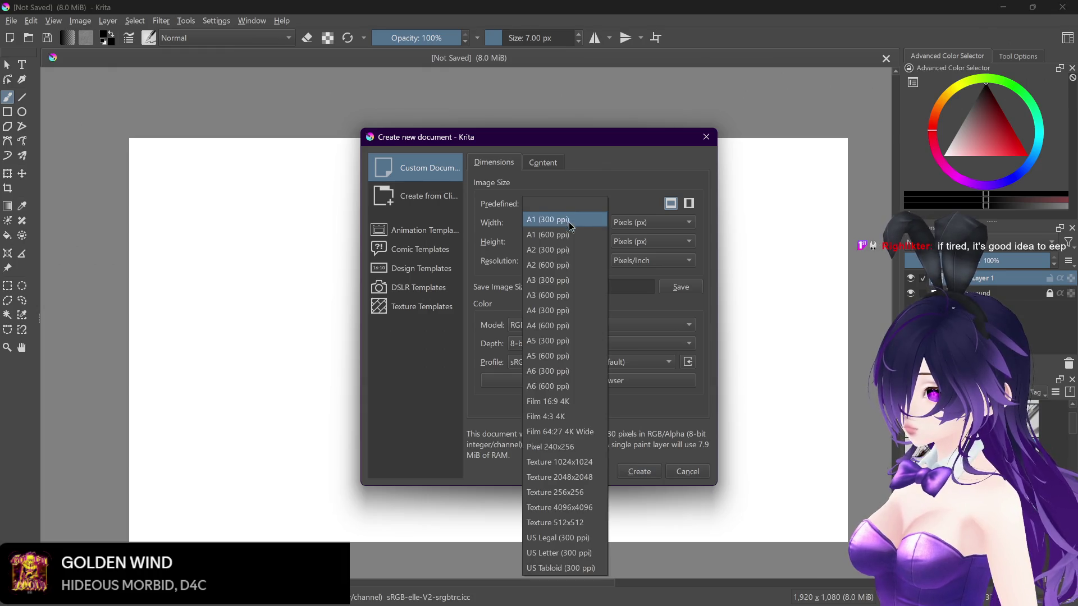
pyautogui.click(559, 312)
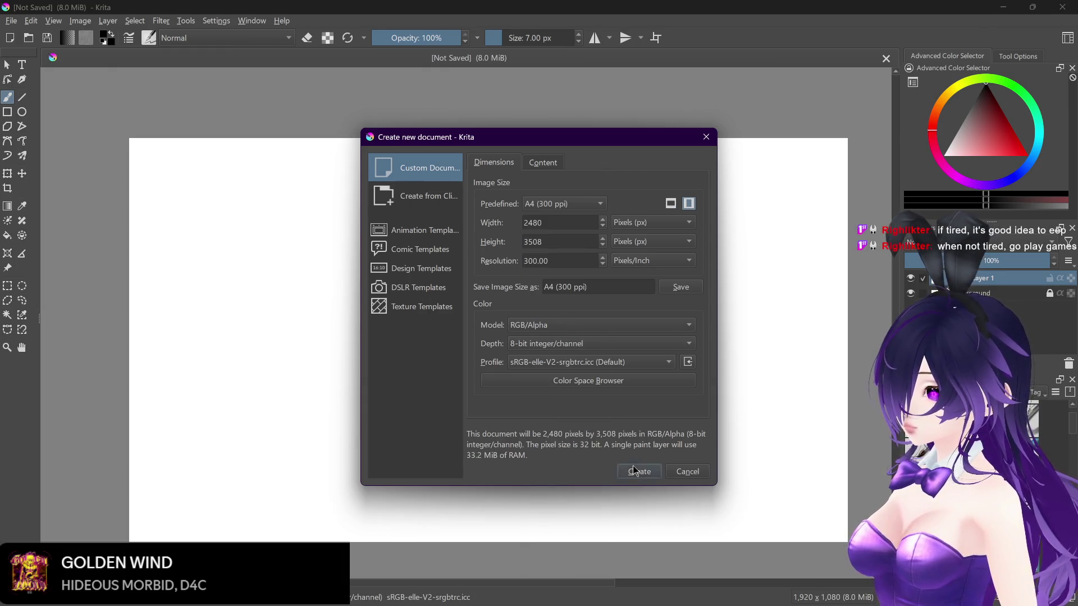
pyautogui.click(639, 472)
# Step: Close the old 1920 x 1080 document
pyautogui.click(457, 59)
pyautogui.scroll(-2, 512, 294)
pyautogui.scroll(1, 512, 294)
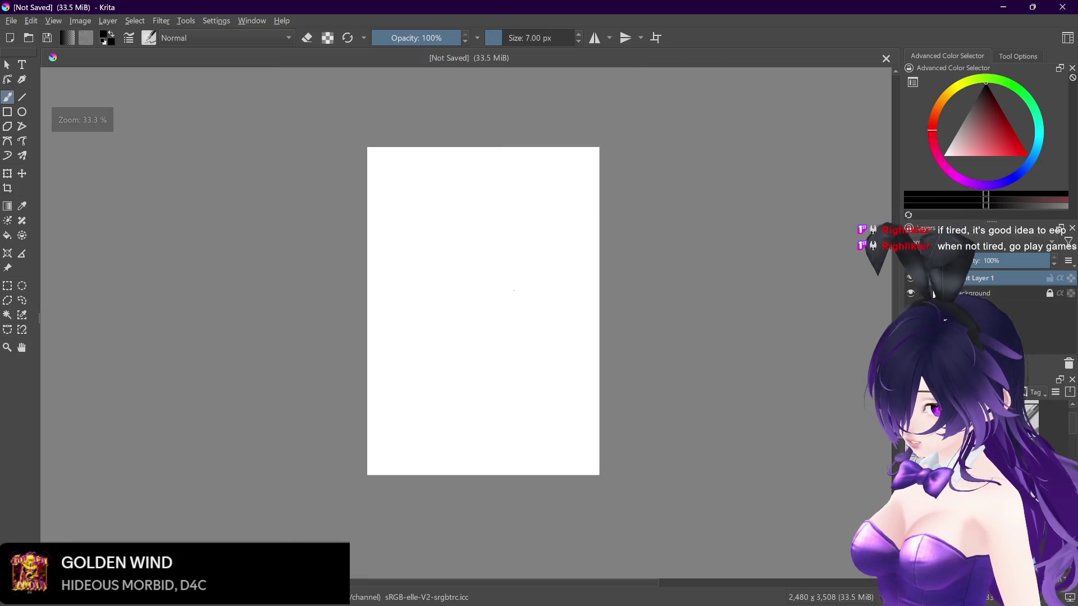
pyautogui.scroll(1, 513, 290)
pyautogui.scroll(-1, 513, 290)
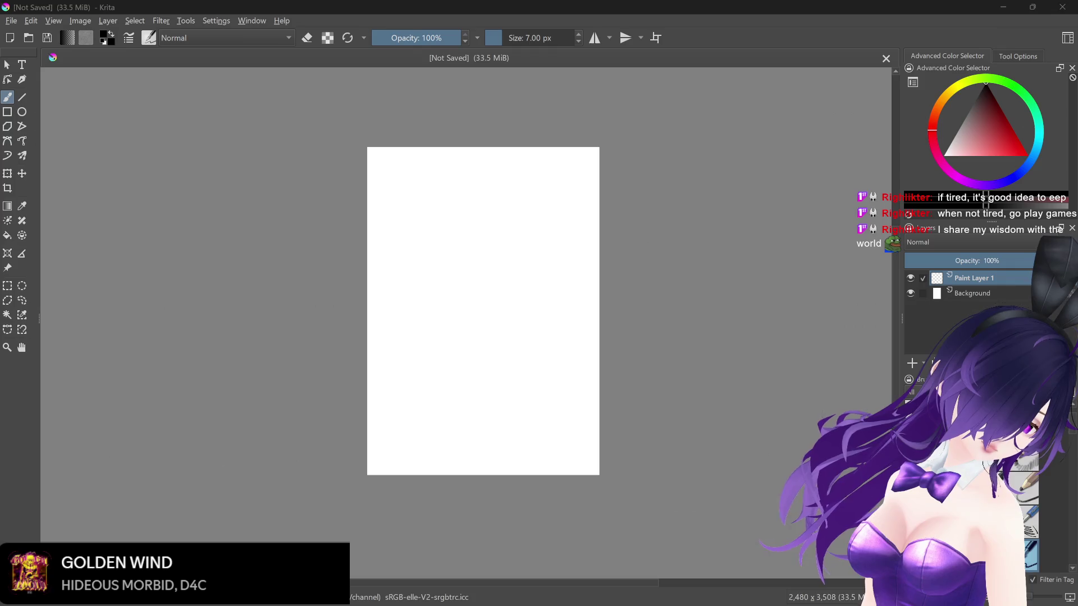
pyautogui.moveTo(512, 596)
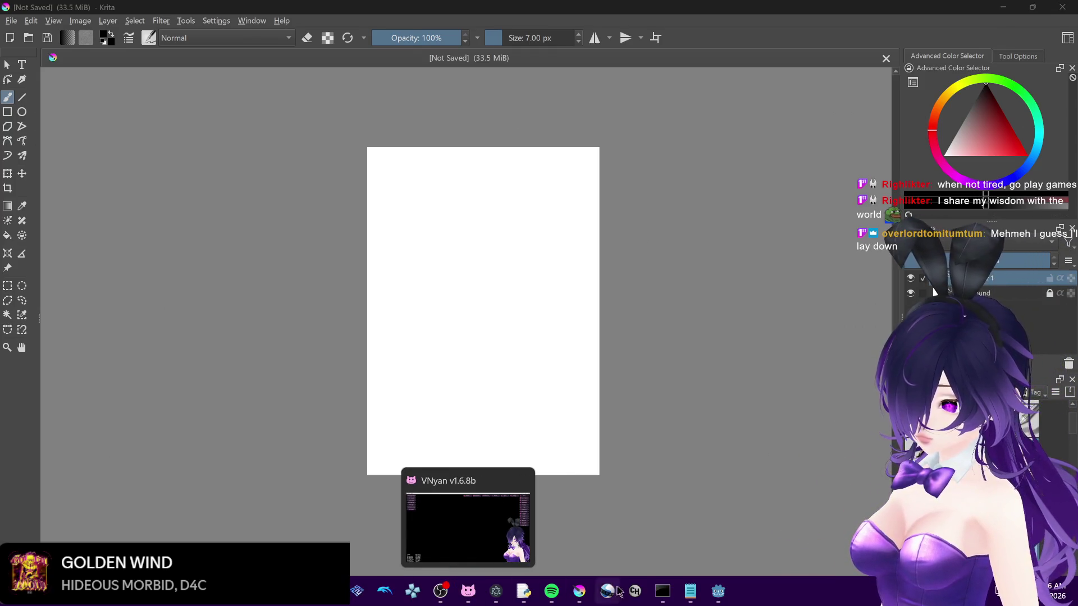
pyautogui.moveTo(691, 592)
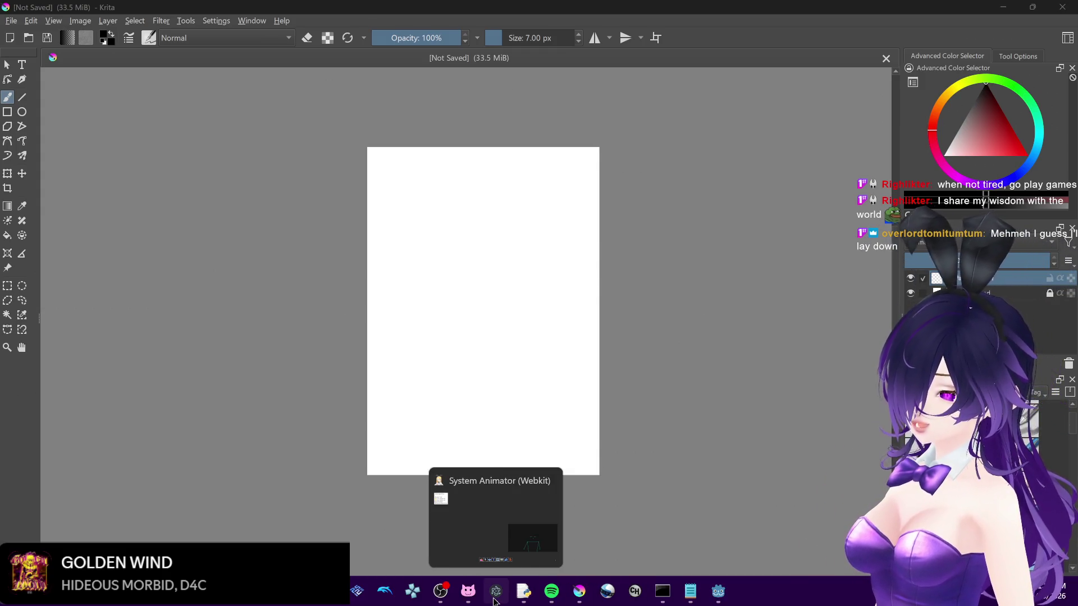
pyautogui.click(718, 592)
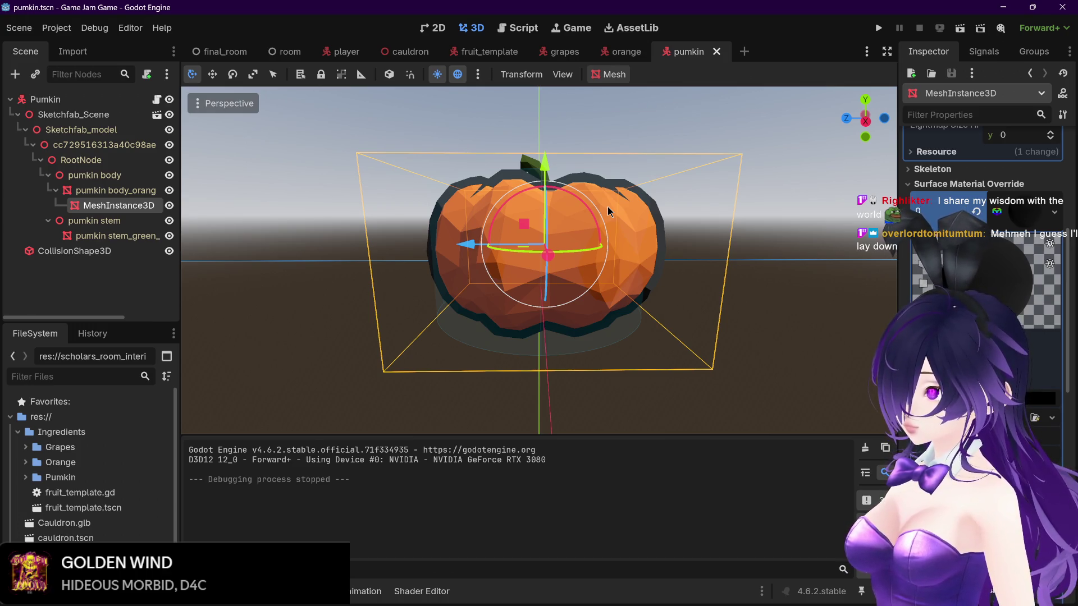
# Step: Test-run the pumpkin scene alone, stop it after the RayCollider error, then launch the game from final_room
pyautogui.click(752, 128)
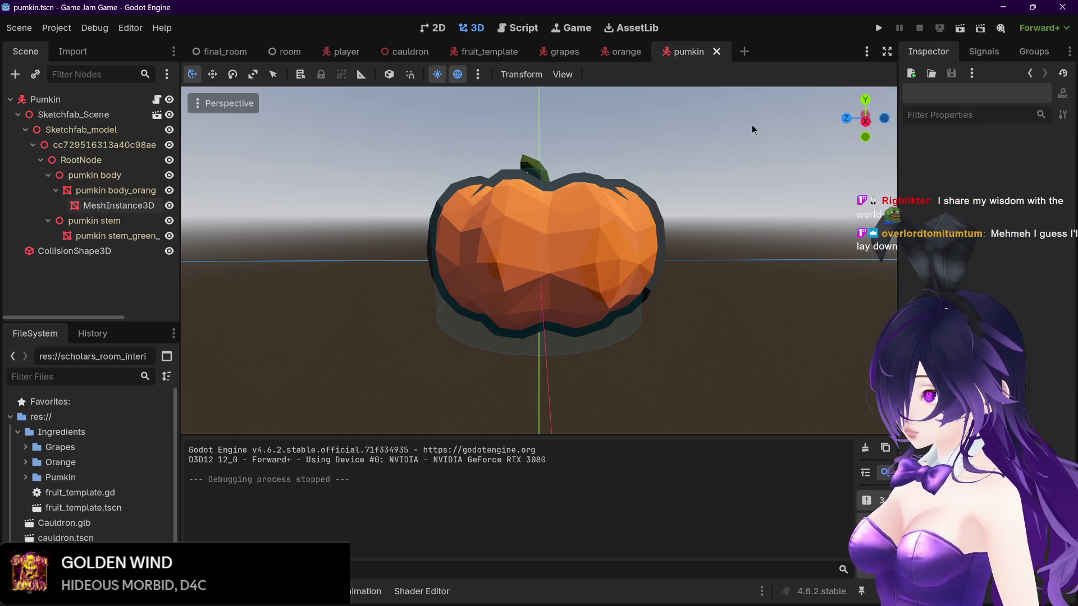
pyautogui.click(960, 34)
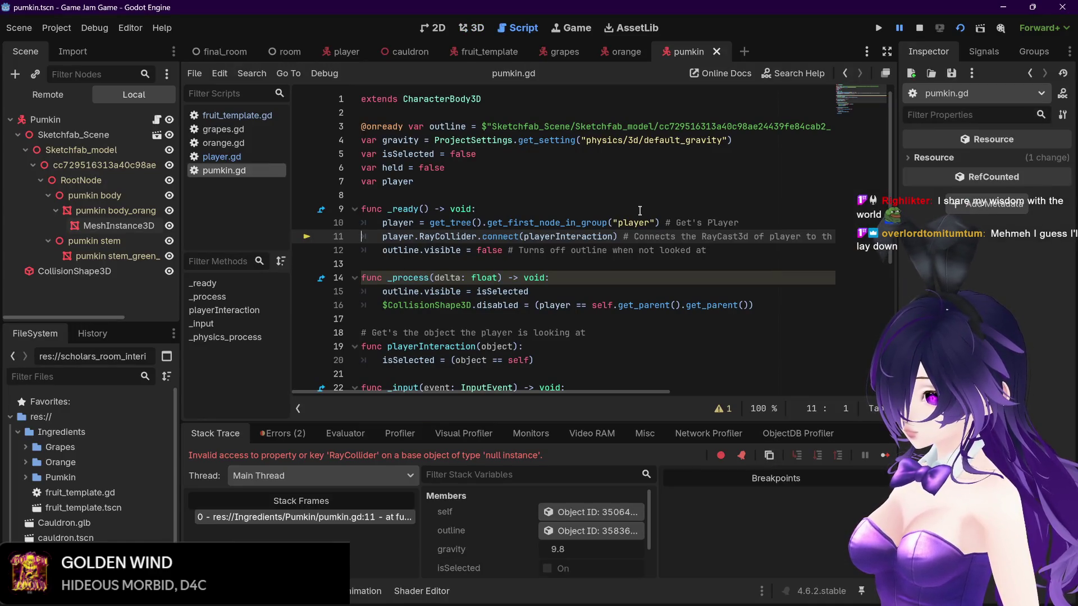
pyautogui.click(640, 210)
pyautogui.click(919, 28)
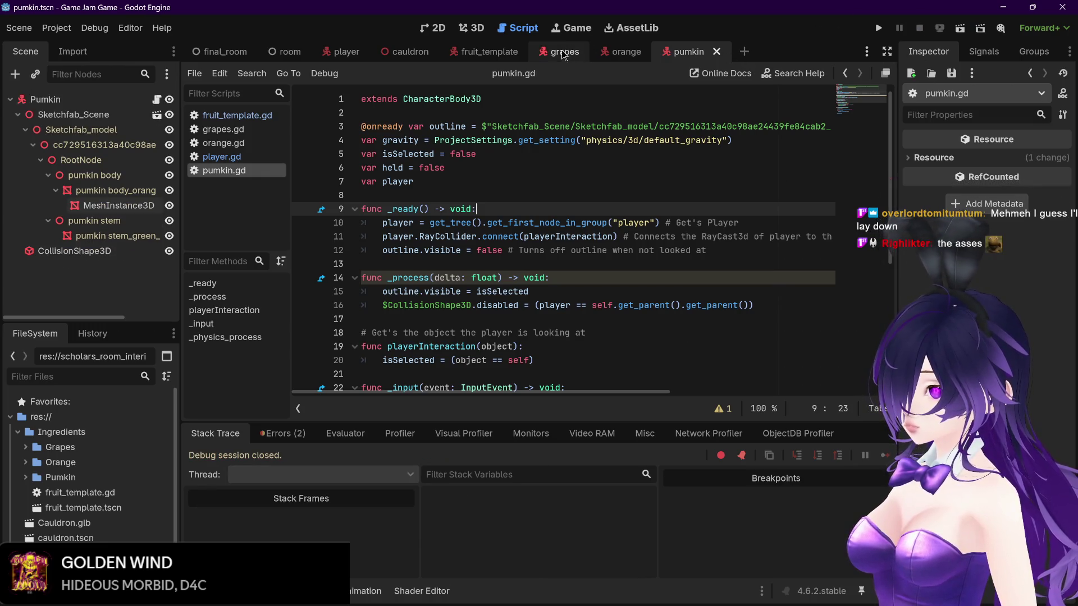
pyautogui.click(224, 53)
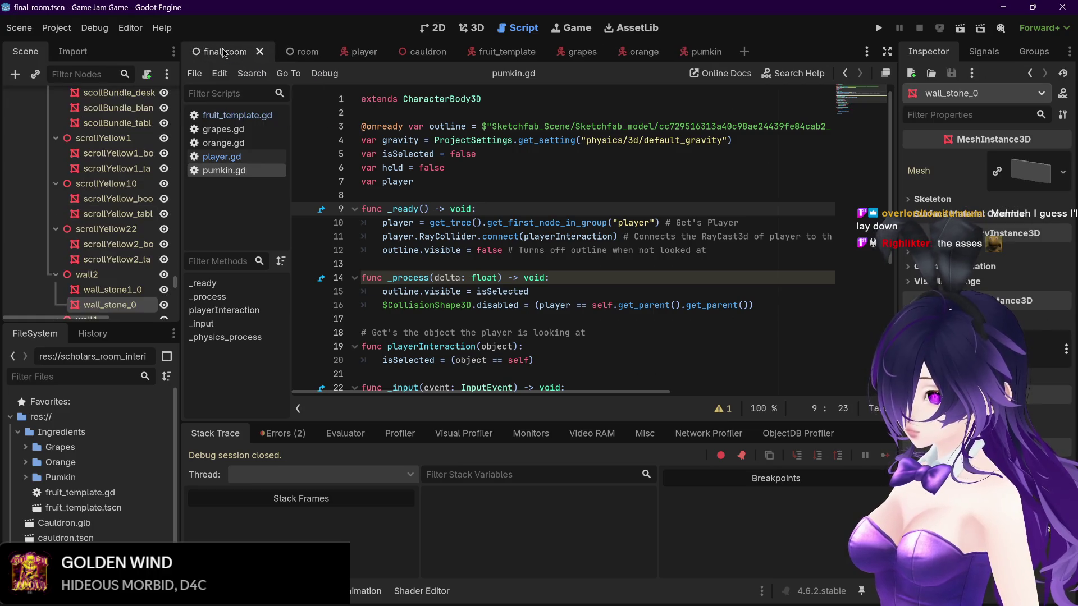
pyautogui.click(880, 26)
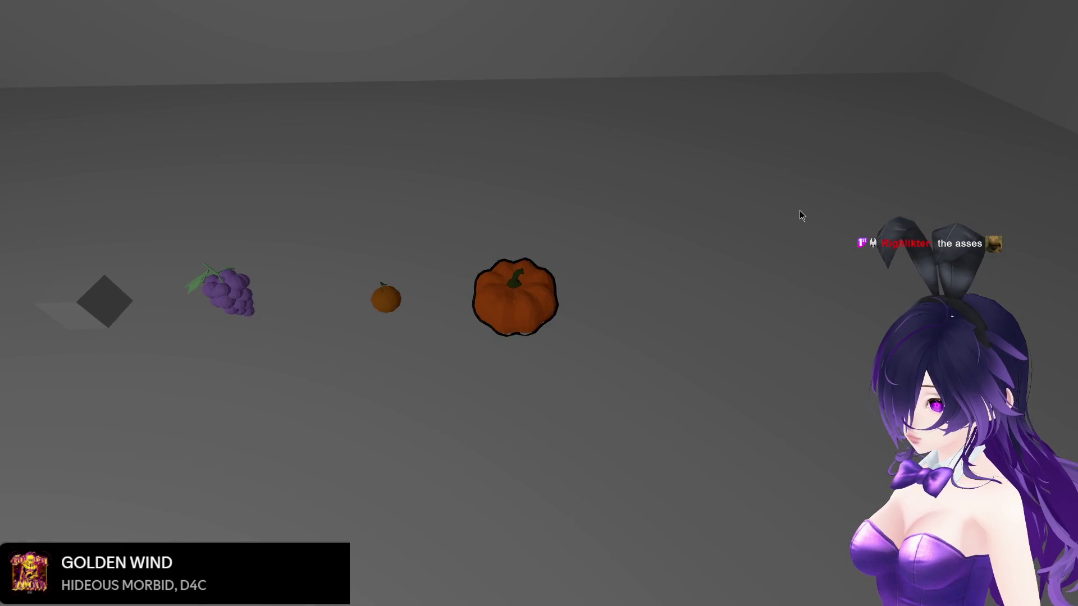
# Step: Pick up, drop and pick up the pumpkin again in the running game
pyautogui.click(799, 211)
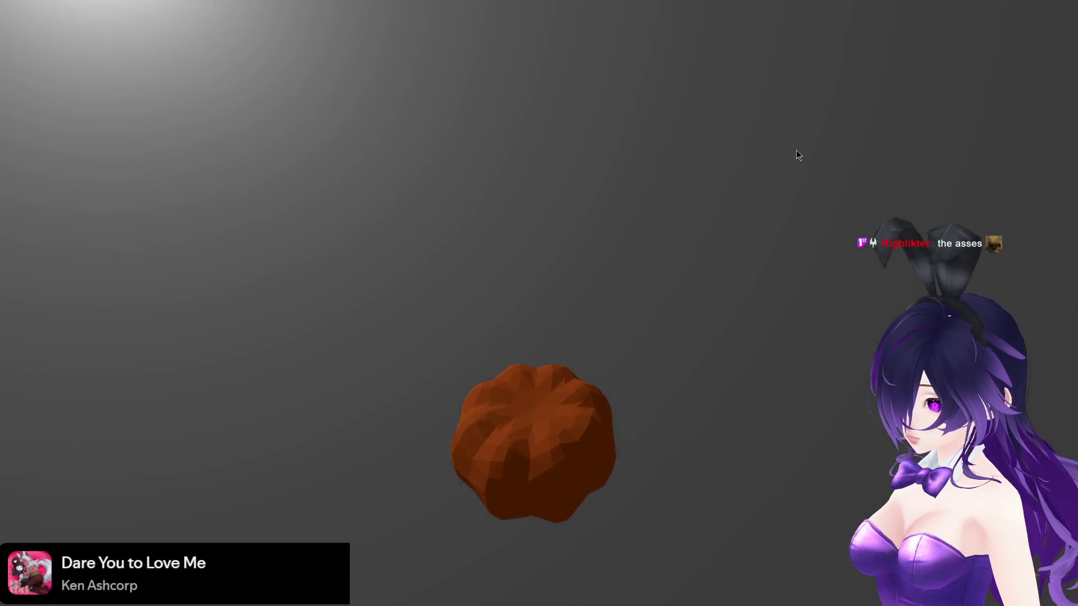
pyautogui.click(801, 216)
pyautogui.click(800, 211)
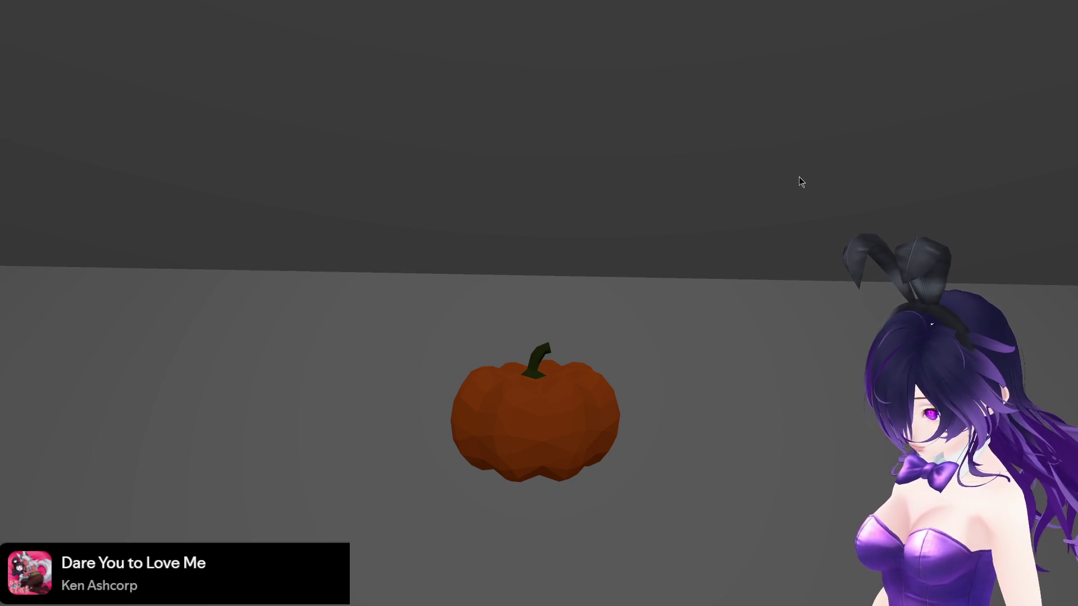
# Step: Snip a screen region around the held pumpkin with Win+Shift+S
pyautogui.press('super+shift+s')
pyautogui.moveTo(431, 336); pyautogui.dragTo(649, 493)
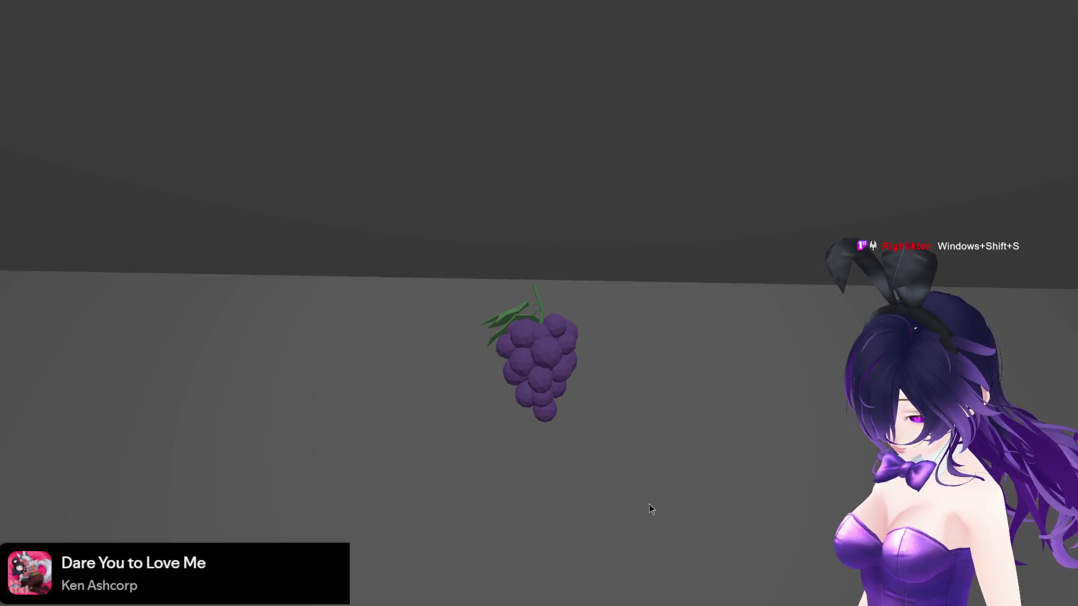
pyautogui.press('super')
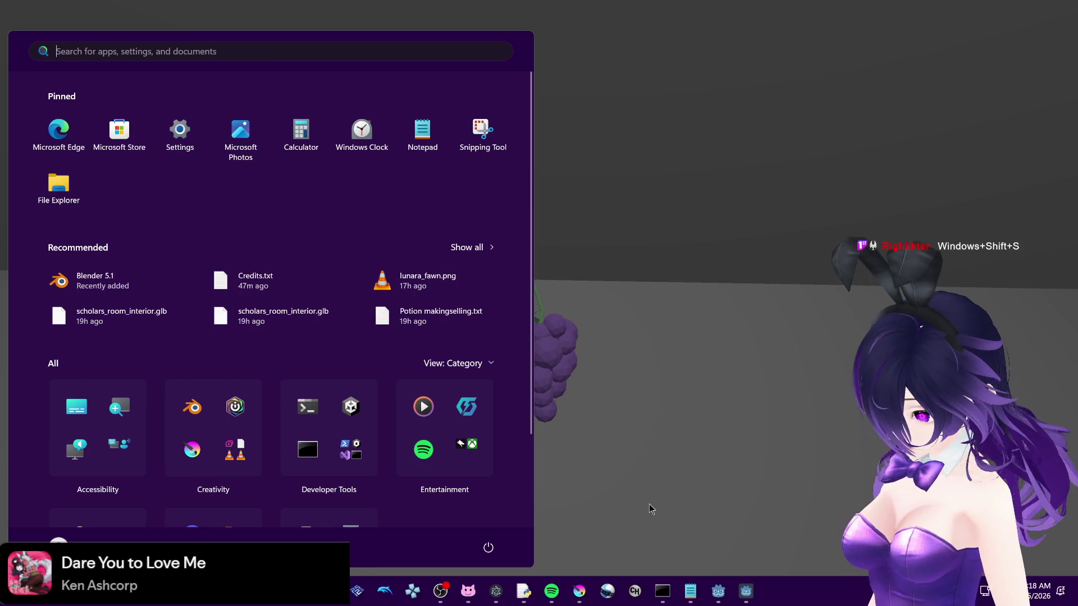
# Step: Snip a screenshot of the grapes, redoing it after one cancelled capture
pyautogui.press('super')
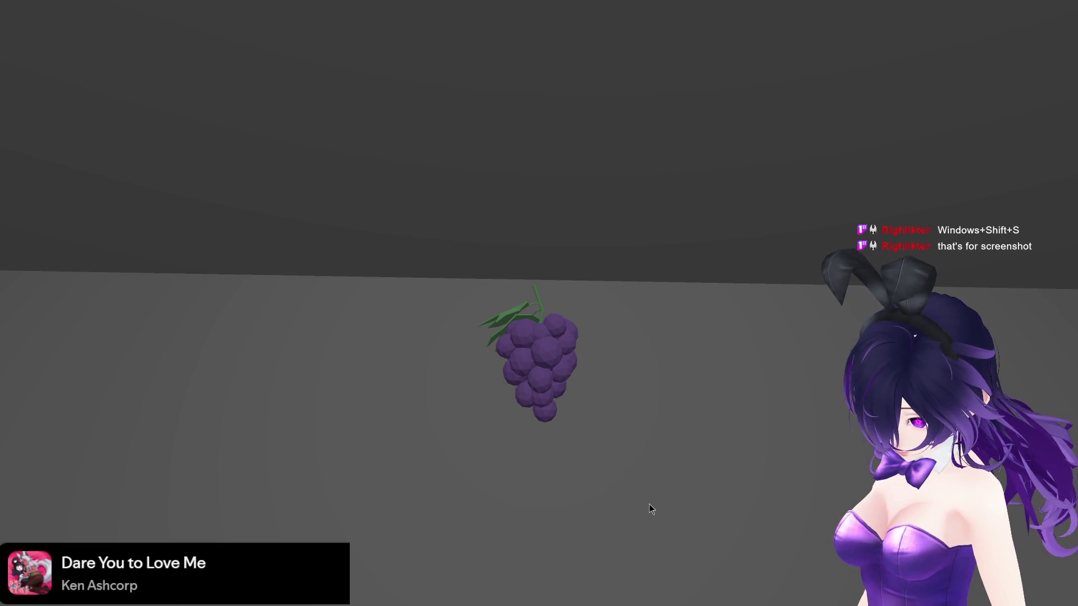
pyautogui.press('super+shift+s')
pyautogui.moveTo(465, 288)
pyautogui.mouseDown()
pyautogui.moveTo(597, 433)
pyautogui.moveTo(616, 433)
pyautogui.mouseUp()
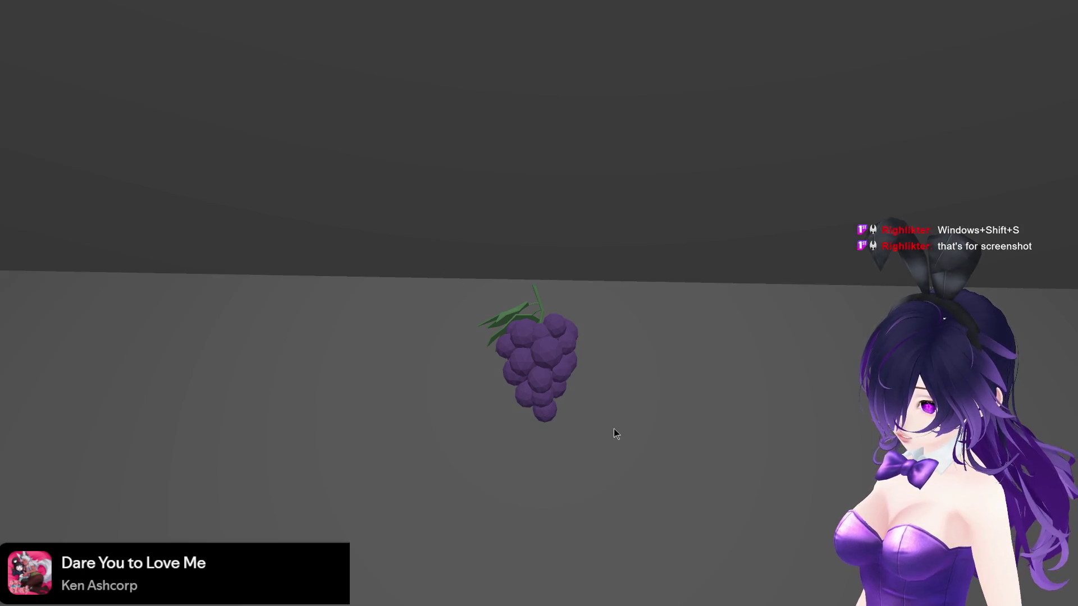
pyautogui.press('super+shift+s')
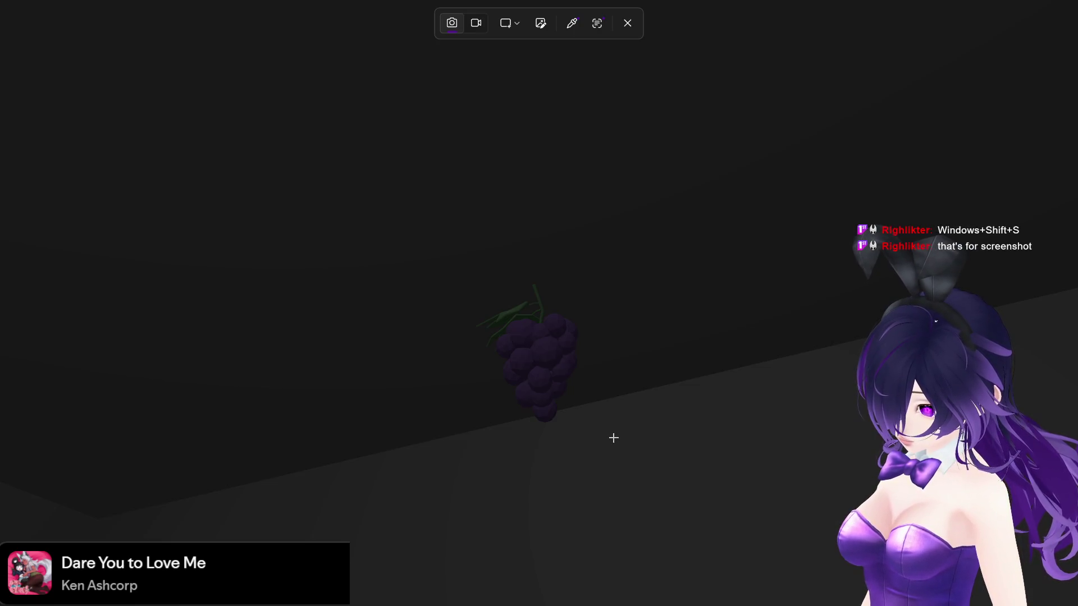
pyautogui.click(625, 24)
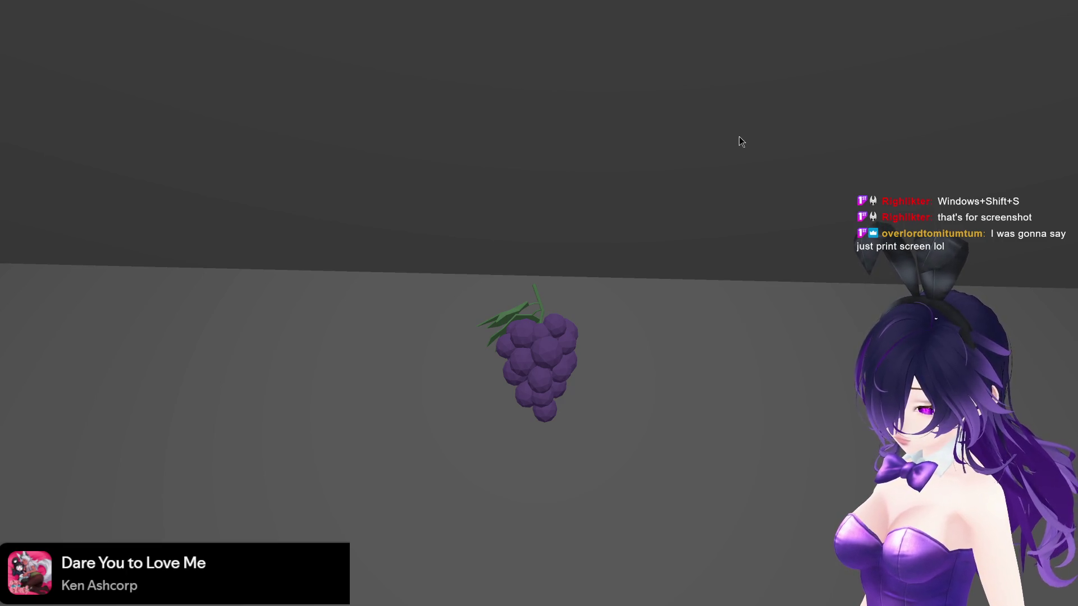
pyautogui.press('super+shift+s')
pyautogui.moveTo(475, 276)
pyautogui.mouseDown()
pyautogui.moveTo(578, 363)
pyautogui.moveTo(608, 436)
pyautogui.mouseUp()
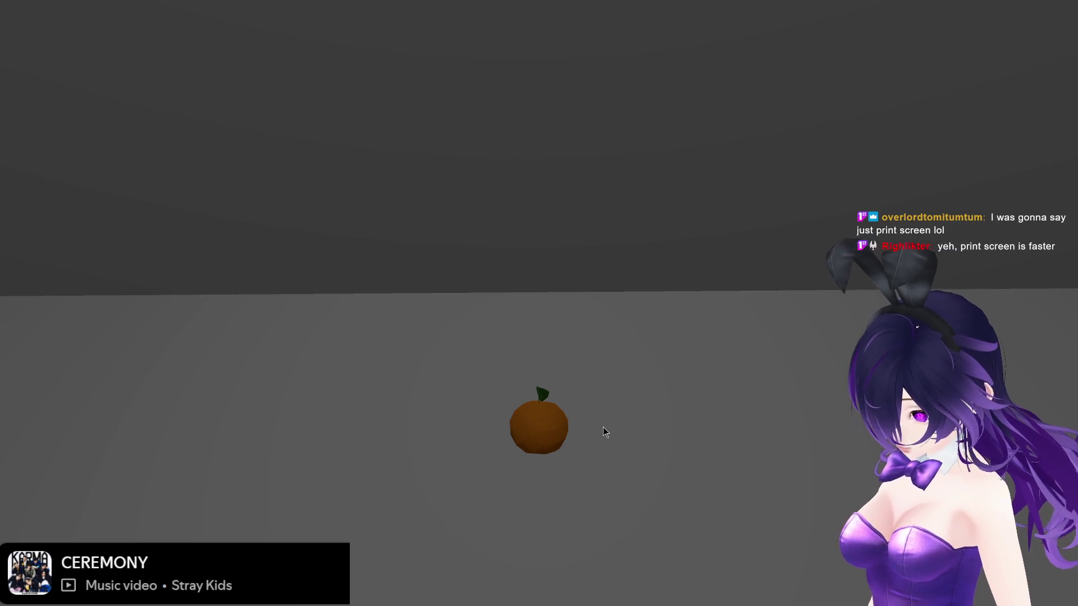
# Step: Capture the pumpkin with Print Screen and stop the running game with F8
pyautogui.press('Print')
pyautogui.moveTo(494, 369); pyautogui.dragTo(585, 473)
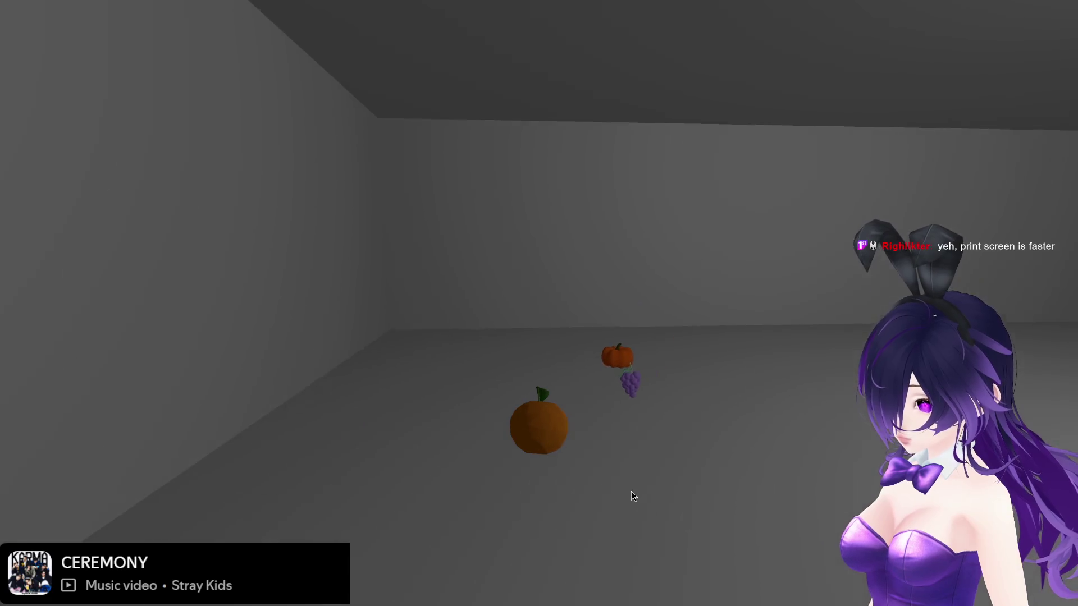
pyautogui.press('F8')
# Step: Back in Krita, drop the pumpkin screenshot onto the A4 canvas and insert it as a new layer
pyautogui.moveTo(635, 592)
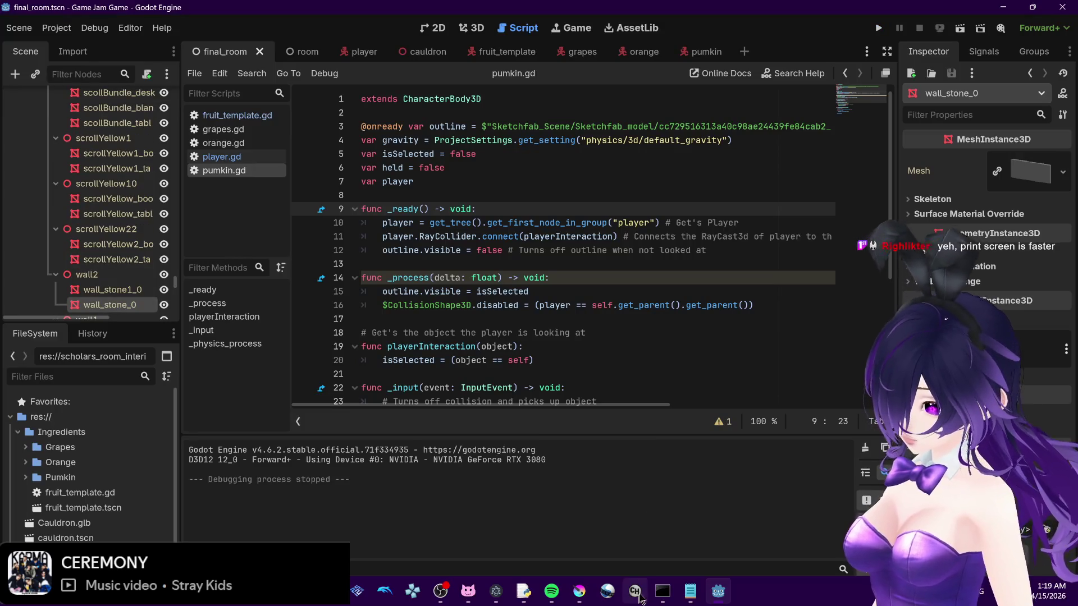
pyautogui.click(579, 591)
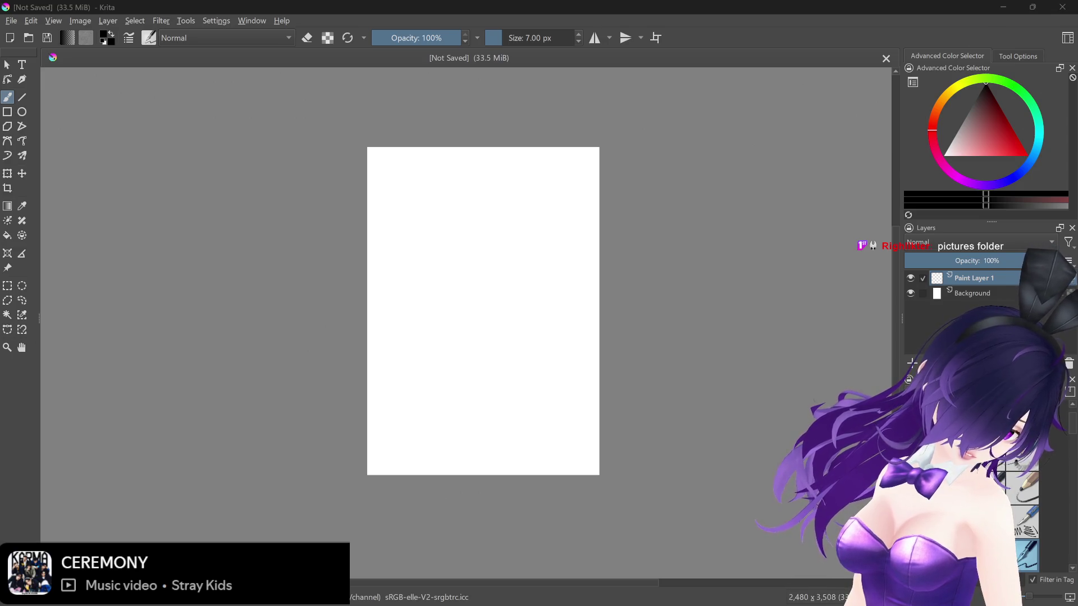
pyautogui.moveTo(68, 265); pyautogui.dragTo(441, 267)
pyautogui.click(459, 269)
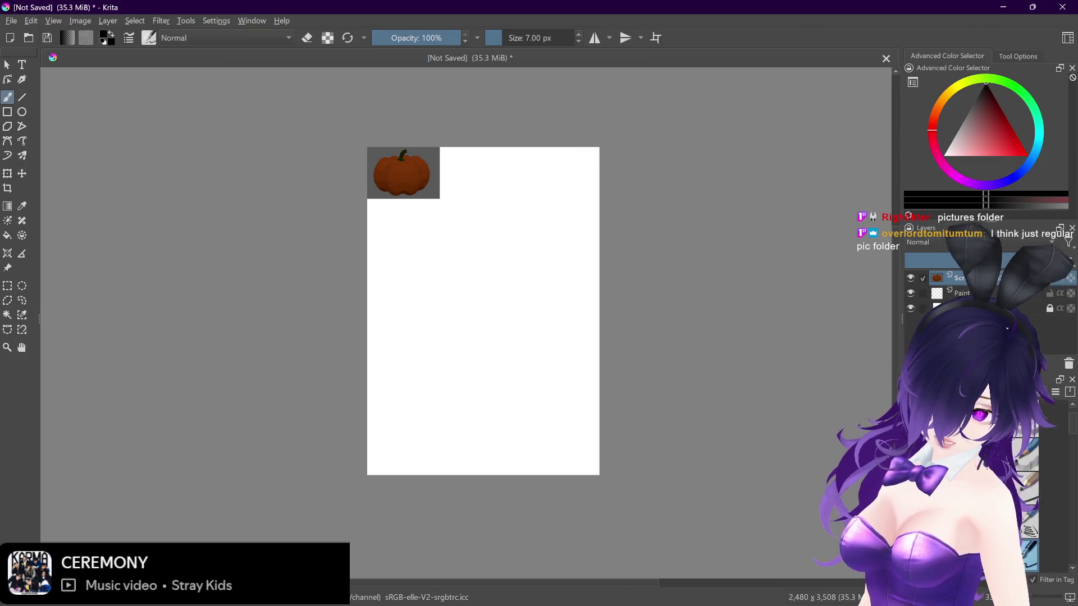
# Step: Resize the pumpkin layer by its corner handle with the Transform tool and apply
pyautogui.click(7, 173)
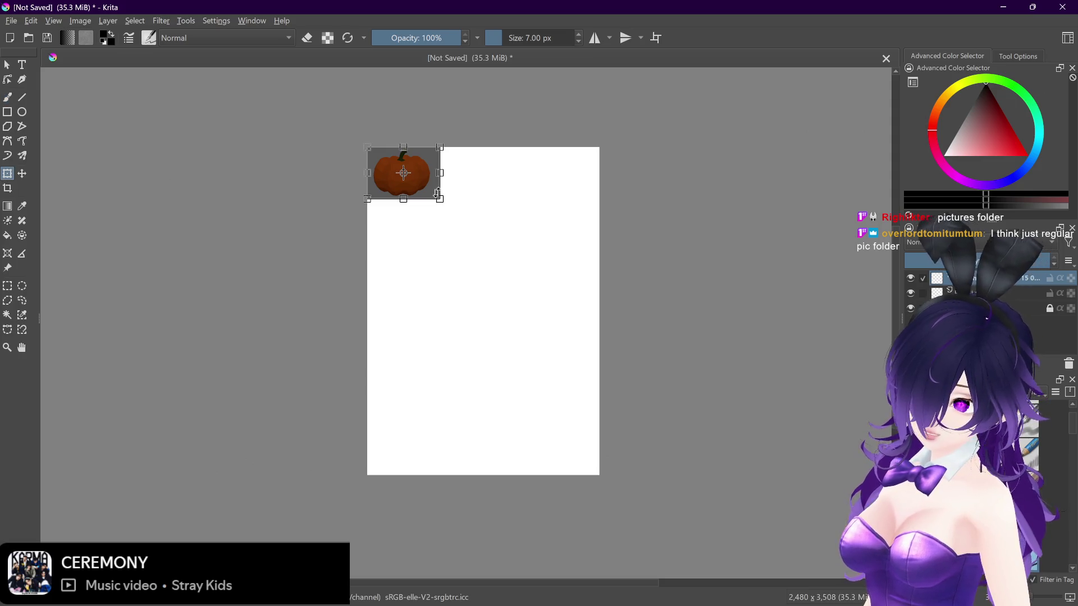
pyautogui.moveTo(440, 199)
pyautogui.mouseDown()
pyautogui.moveTo(477, 247)
pyautogui.moveTo(542, 289)
pyautogui.mouseUp()
pyautogui.scroll(5, 506, 258)
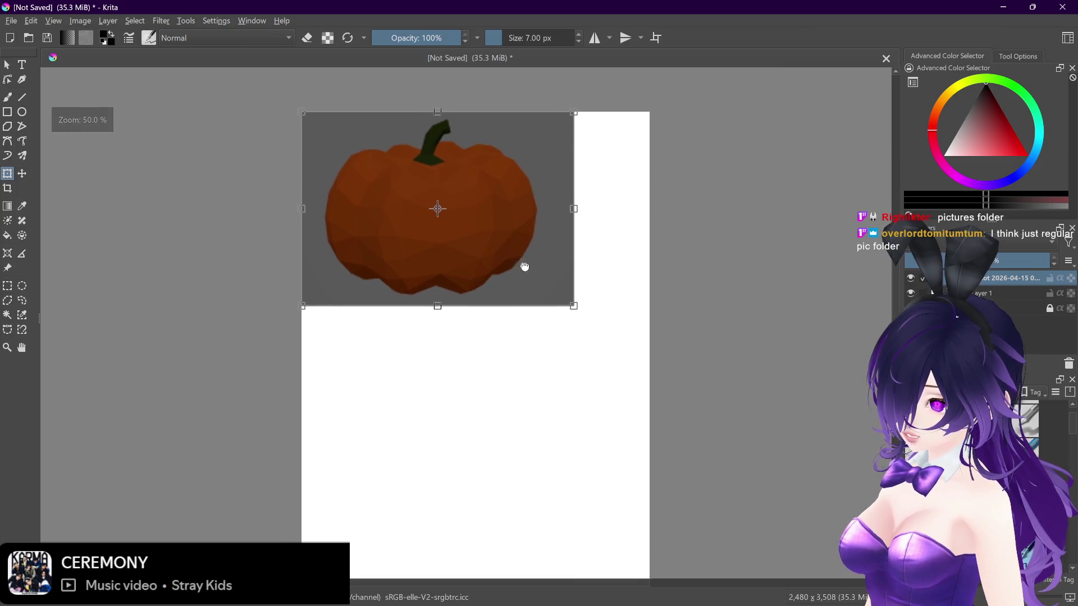
pyautogui.scroll(-2, 538, 286)
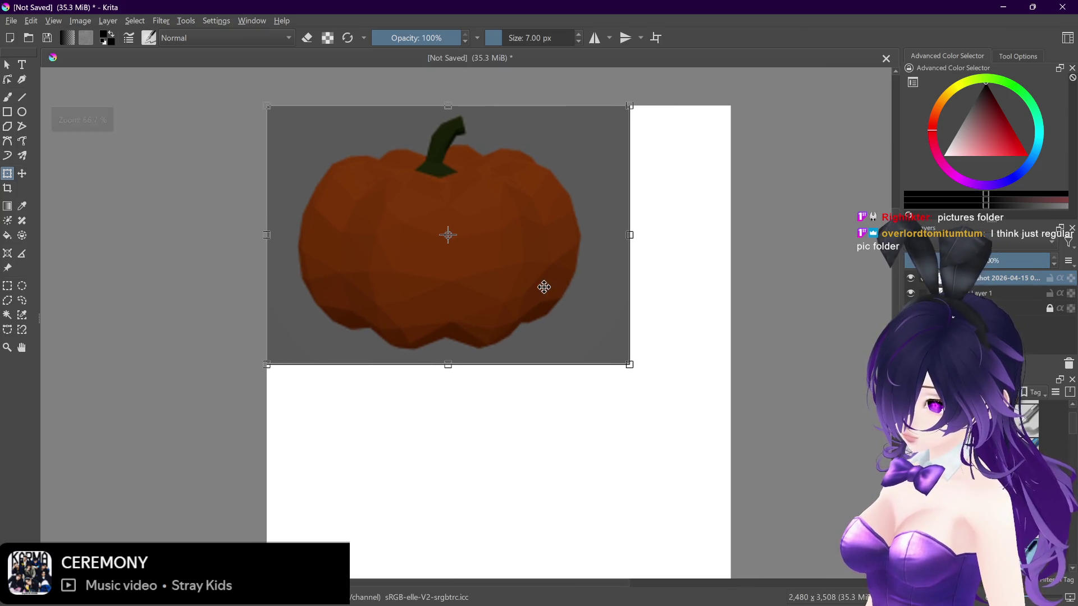
pyautogui.scroll(-2, 545, 260)
pyautogui.scroll(1, 542, 264)
pyautogui.press('Return')
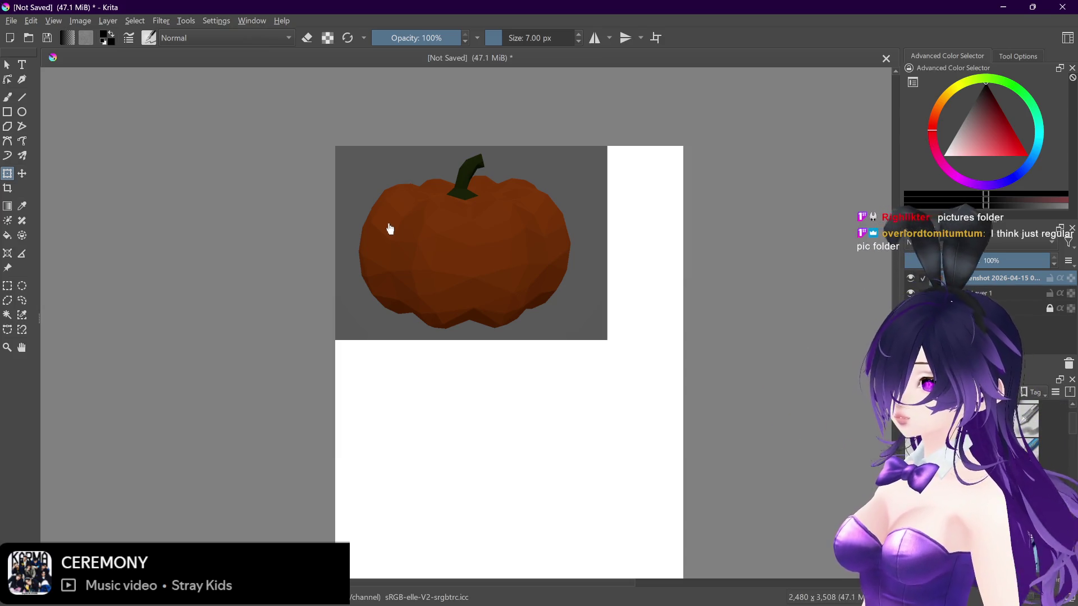
# Step: Transform the pumpkin again to a slightly smaller size and apply it
pyautogui.click(390, 229)
pyautogui.moveTo(609, 342)
pyautogui.mouseDown()
pyautogui.moveTo(630, 358)
pyautogui.moveTo(570, 325)
pyautogui.moveTo(592, 333)
pyautogui.mouseUp()
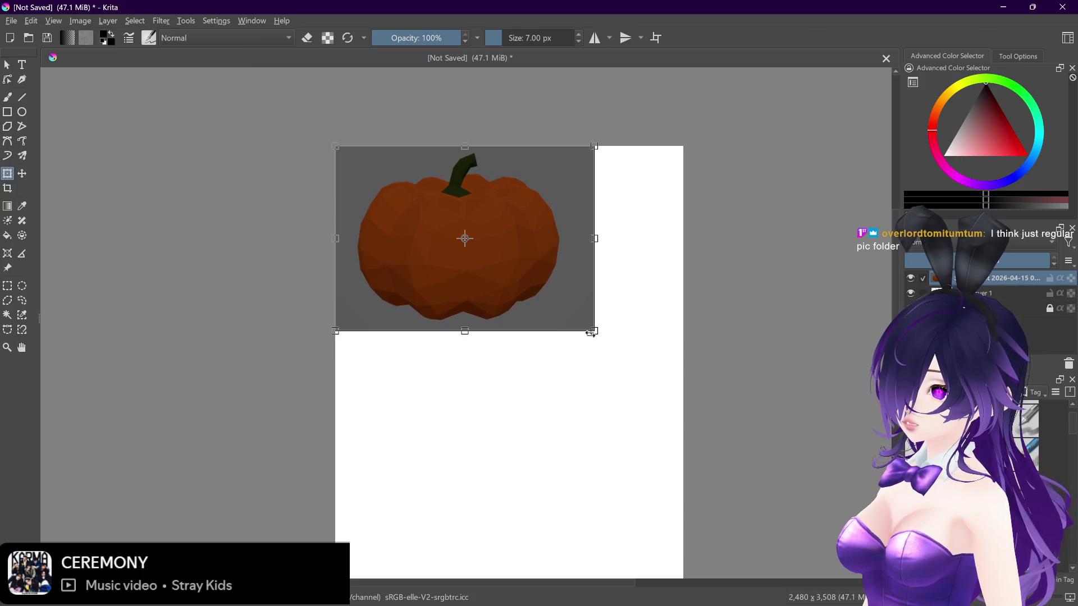
pyautogui.press('Return')
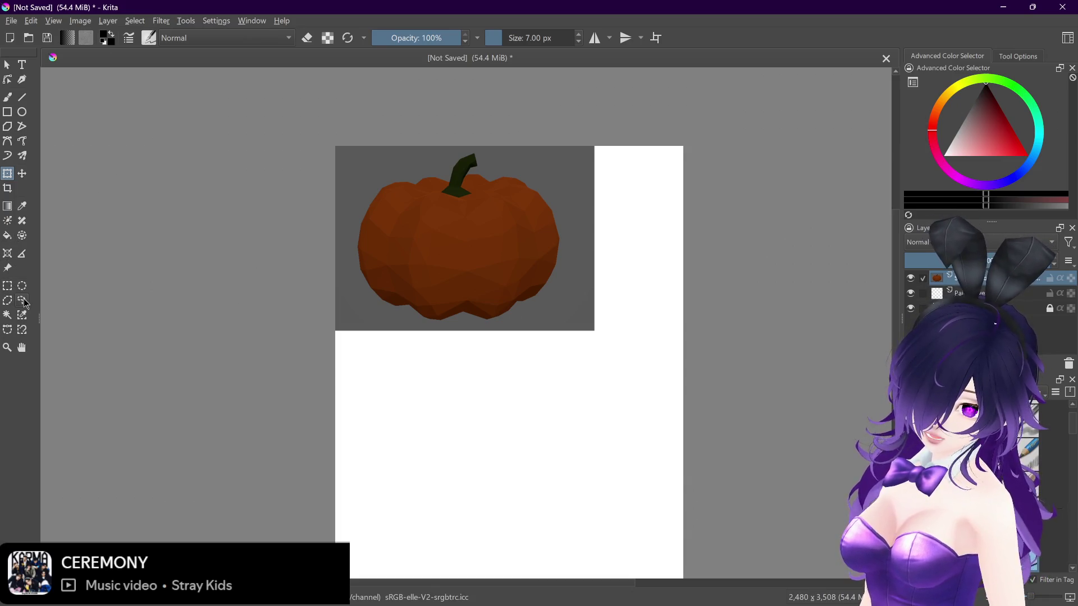
pyautogui.click(7, 315)
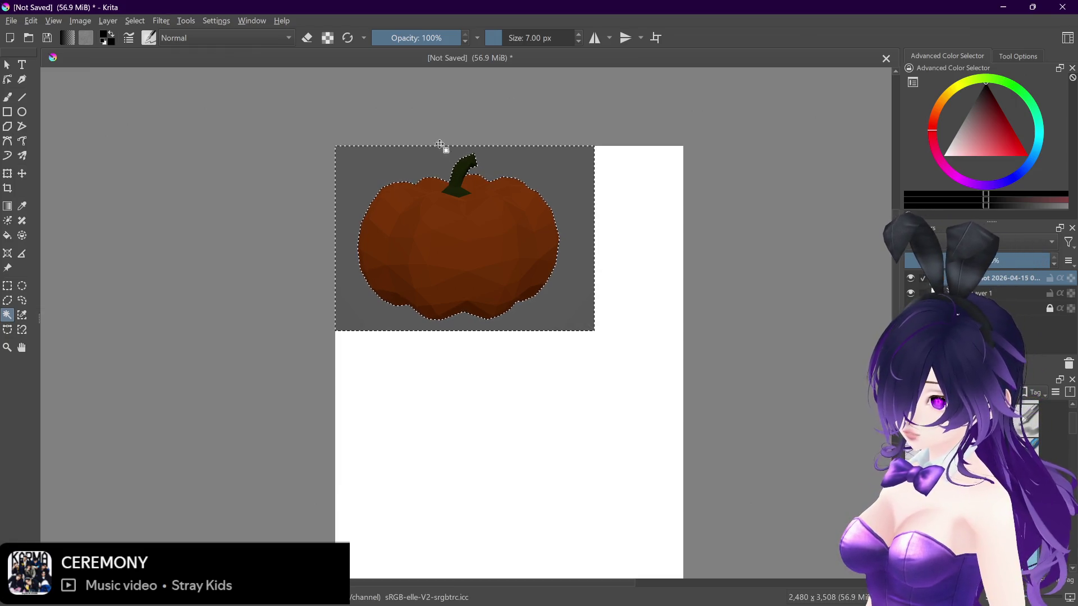
# Step: Switch the freehand brush to Erase mode and paint away the grey background around the pumpkin
pyautogui.click(8, 98)
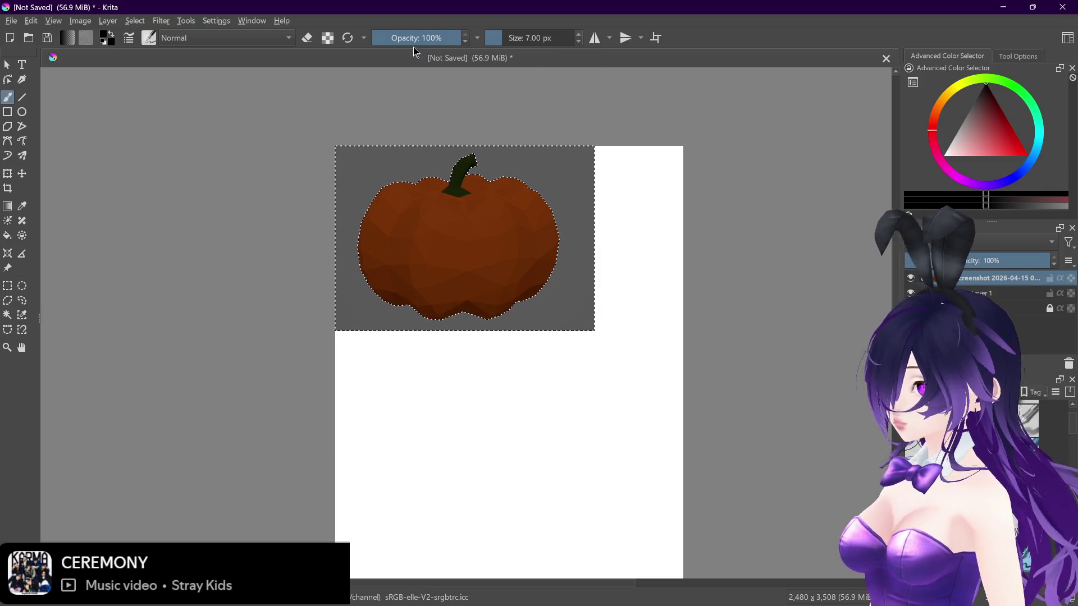
pyautogui.click(230, 37)
pyautogui.click(170, 81)
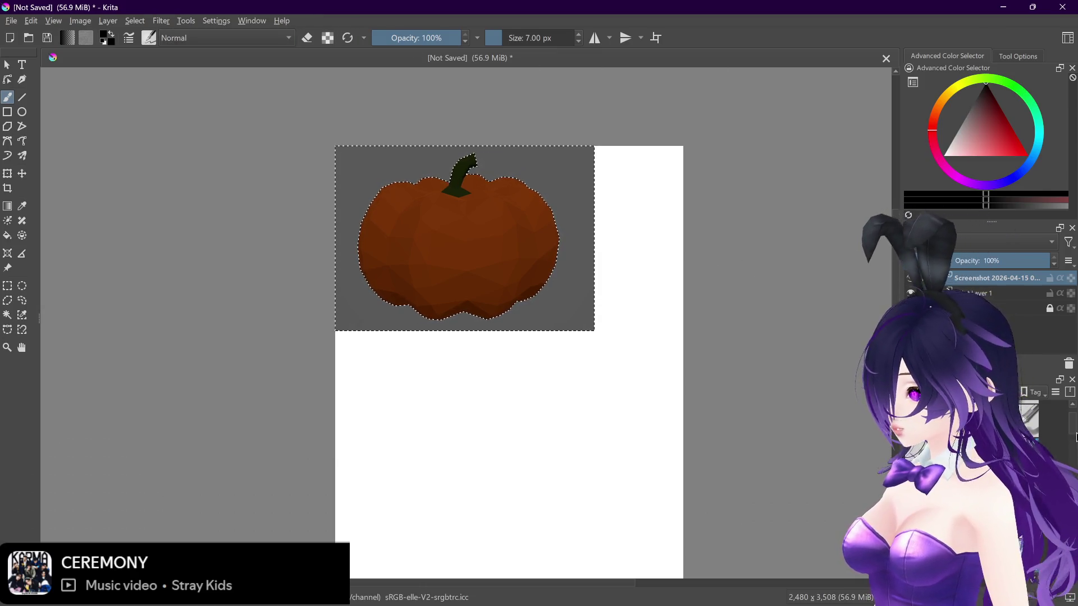
pyautogui.press('e')
pyautogui.moveTo(525, 44); pyautogui.dragTo(575, 38)
pyautogui.moveTo(429, 235)
pyautogui.mouseDown()
pyautogui.moveTo(561, 222)
pyautogui.moveTo(542, 289)
pyautogui.moveTo(470, 325)
pyautogui.mouseUp()
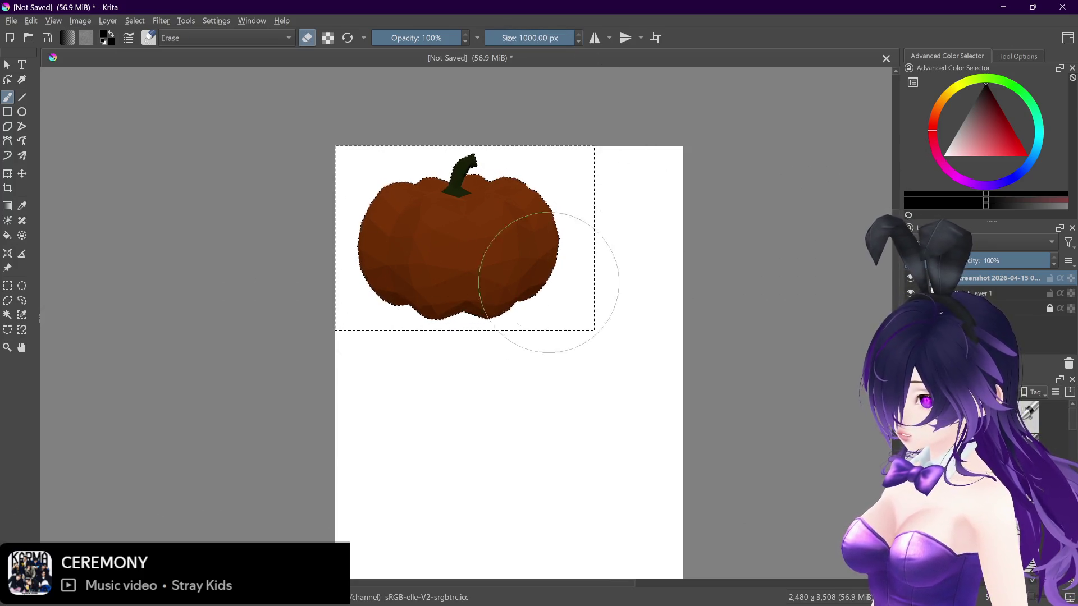
# Step: Clear the selection and dismiss the Save dialog without saving
pyautogui.hotkey('ctrl', 'shift', 'a')
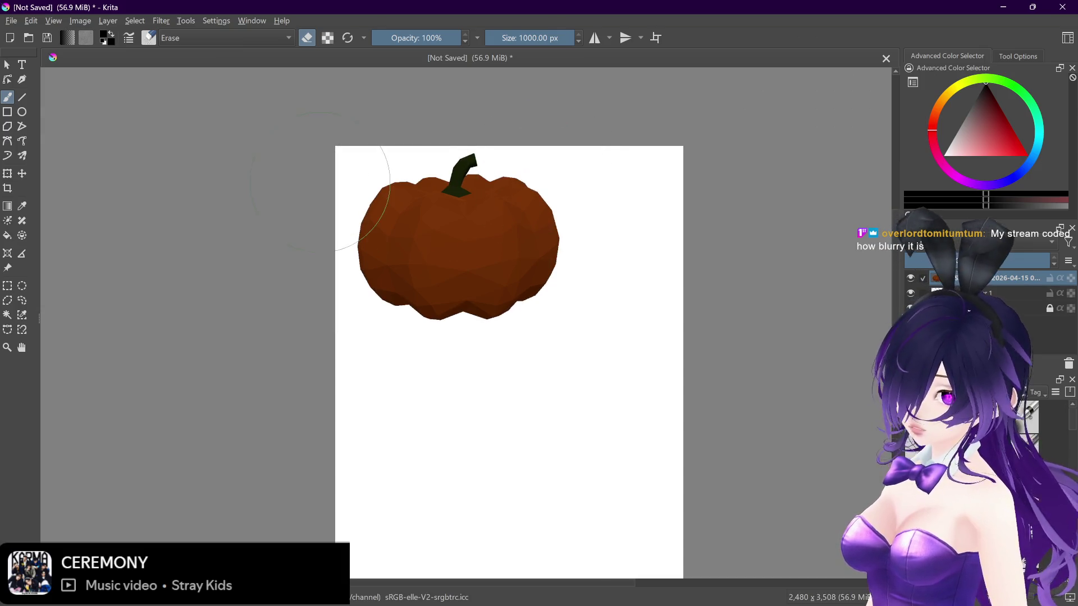
pyautogui.hotkey('ctrl', 's')
pyautogui.click(480, 454)
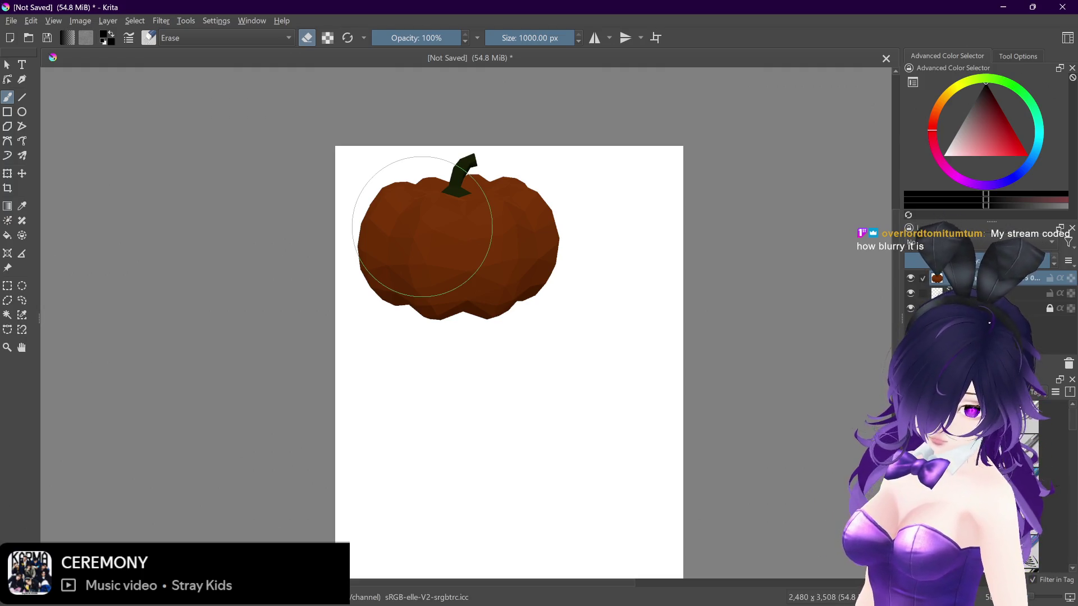
# Step: Nudge the pumpkin slightly right and down in the upper-left and enlarge it a little
pyautogui.click(7, 174)
pyautogui.moveTo(503, 196)
pyautogui.mouseDown()
pyautogui.moveTo(536, 218)
pyautogui.moveTo(494, 202)
pyautogui.mouseUp()
pyautogui.scroll(1, 523, 252)
pyautogui.scroll(-2, 513, 252)
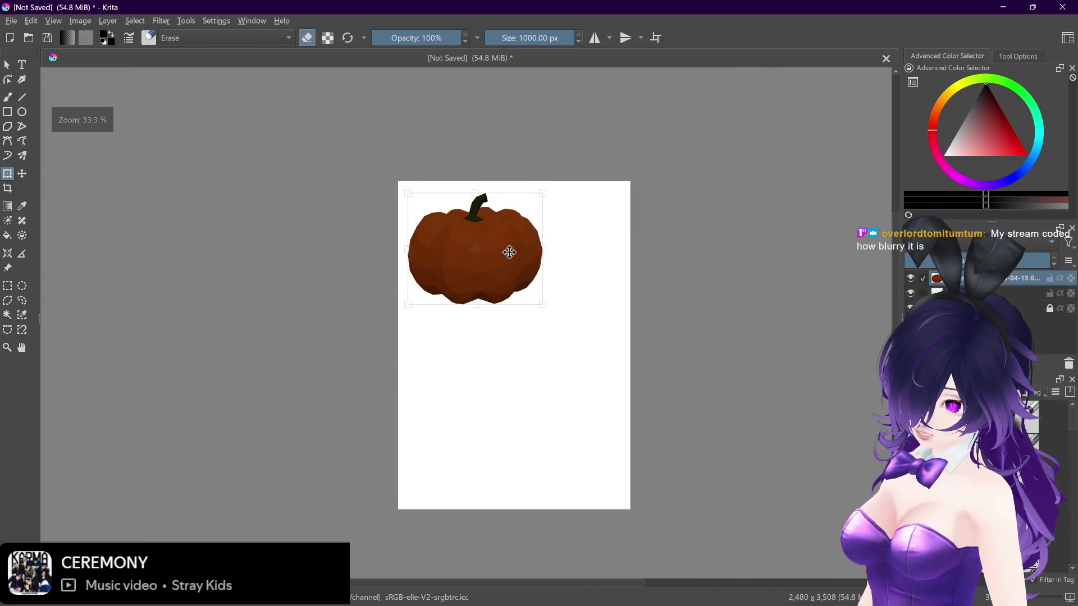
pyautogui.scroll(2, 505, 247)
pyautogui.scroll(1, 505, 244)
pyautogui.scroll(-2, 504, 244)
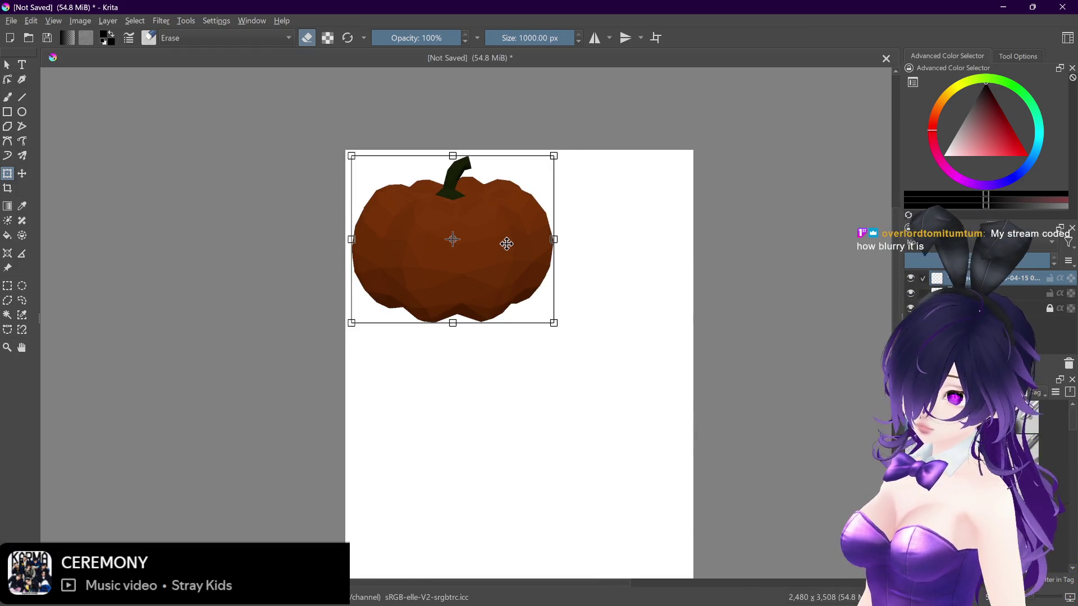
pyautogui.moveTo(507, 243); pyautogui.dragTo(510, 245)
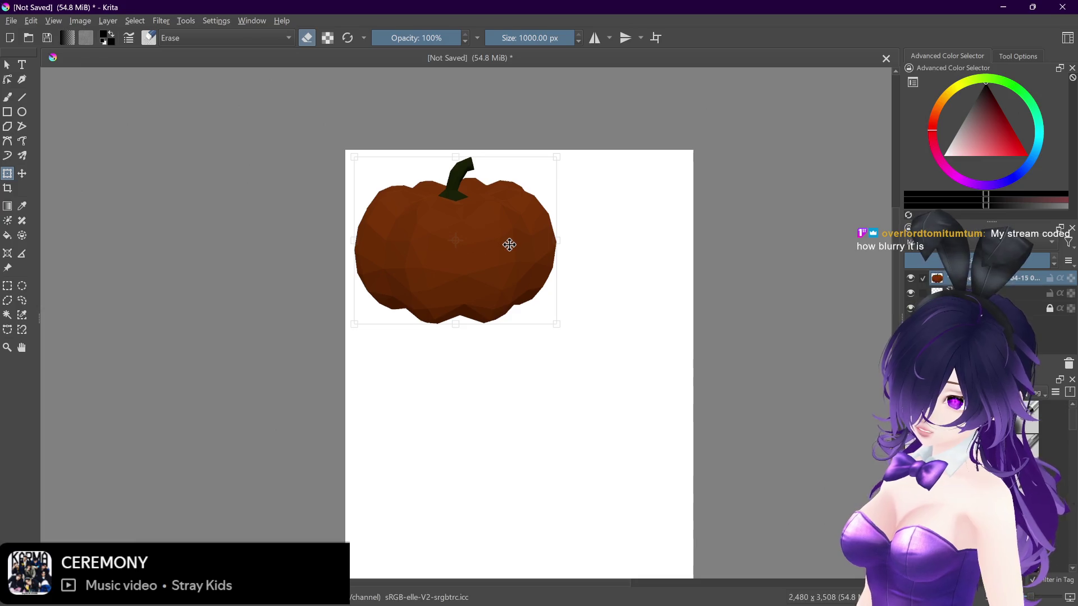
pyautogui.moveTo(556, 325); pyautogui.dragTo(561, 329)
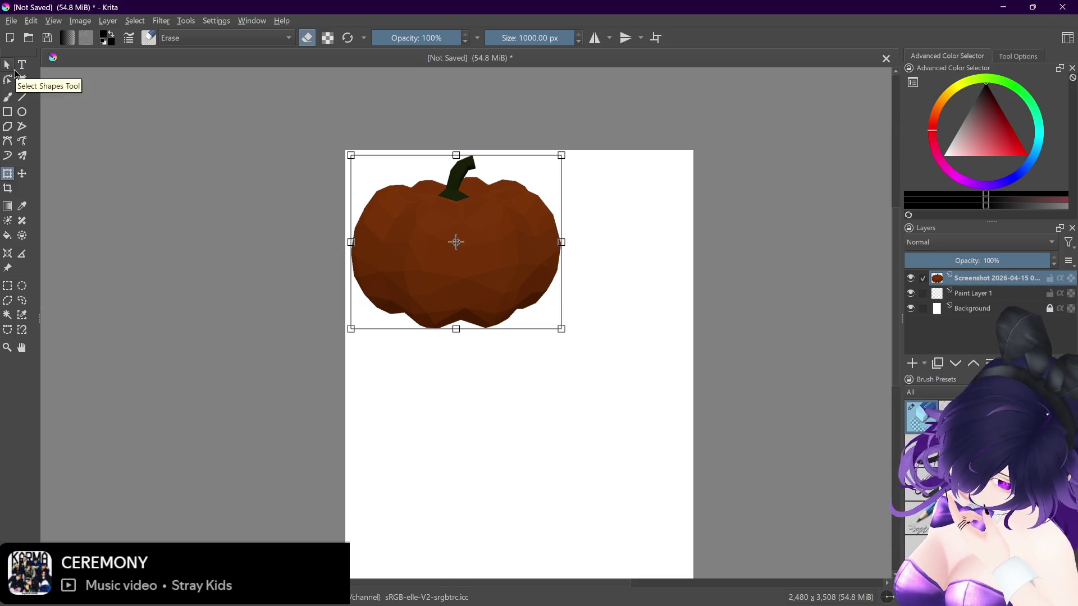
pyautogui.click(21, 65)
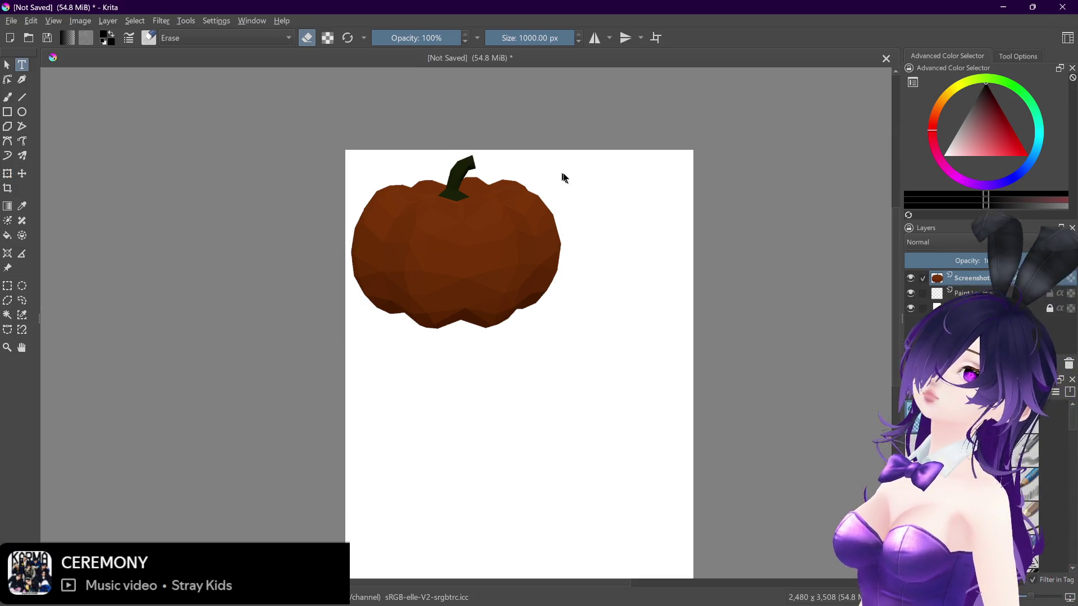
# Step: Draw a text box beside the pumpkin, type 'Pumkin' and set it to size 26
pyautogui.moveTo(564, 167); pyautogui.dragTo(672, 226)
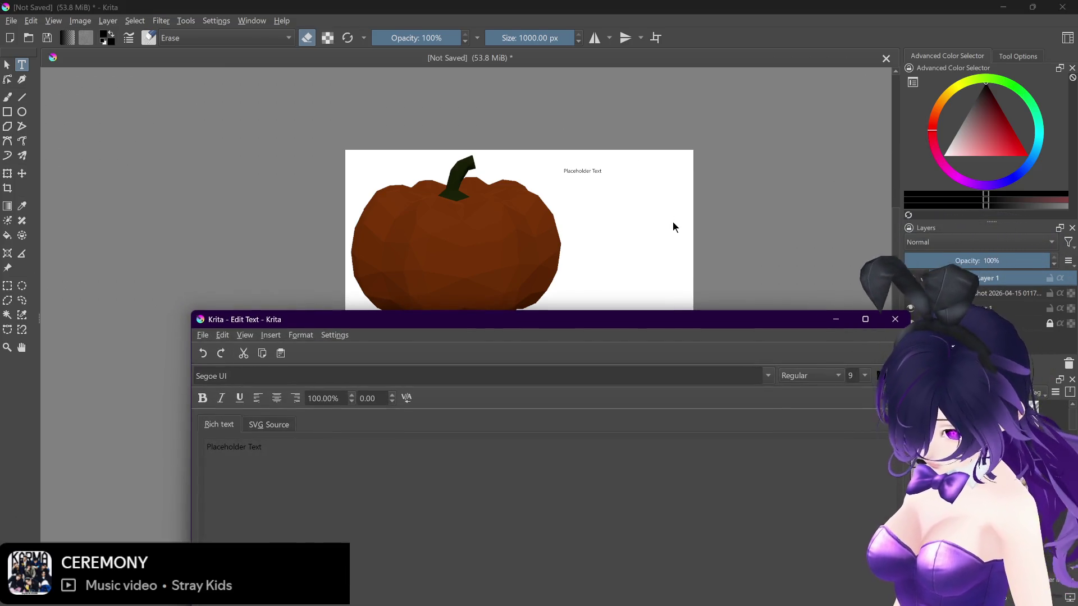
pyautogui.hotkey('ctrl', 'a')
pyautogui.write('Pum')
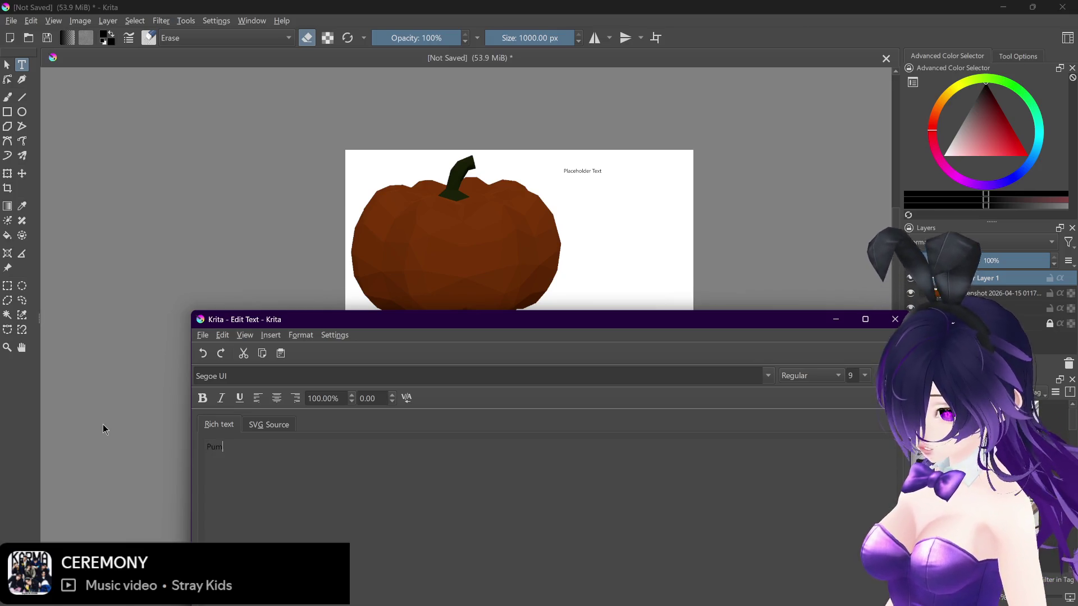
pyautogui.write('kin')
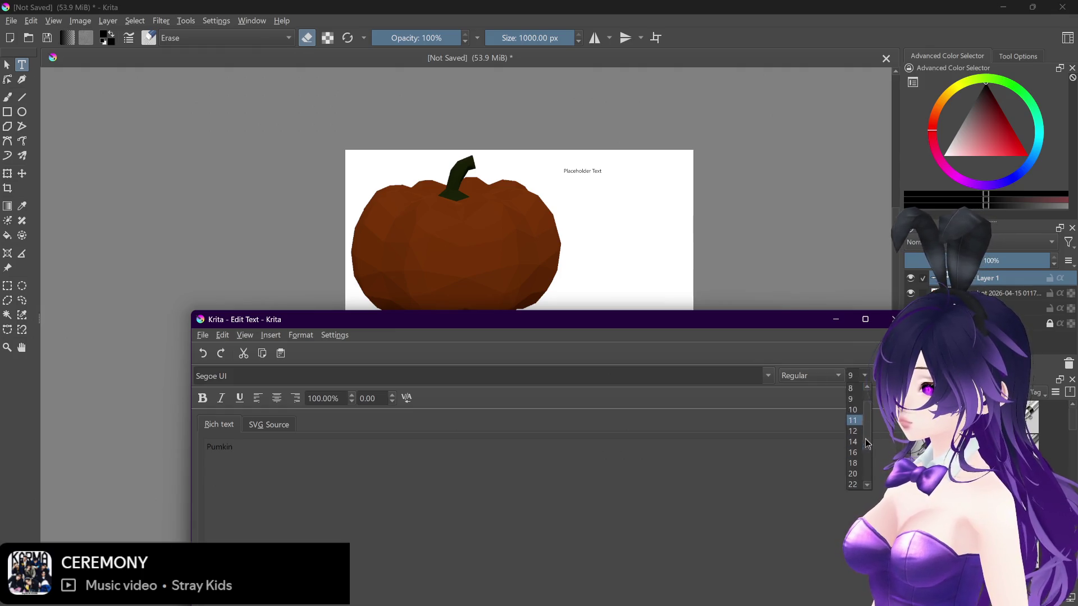
pyautogui.click(855, 464)
pyautogui.moveTo(766, 321); pyautogui.dragTo(724, 223)
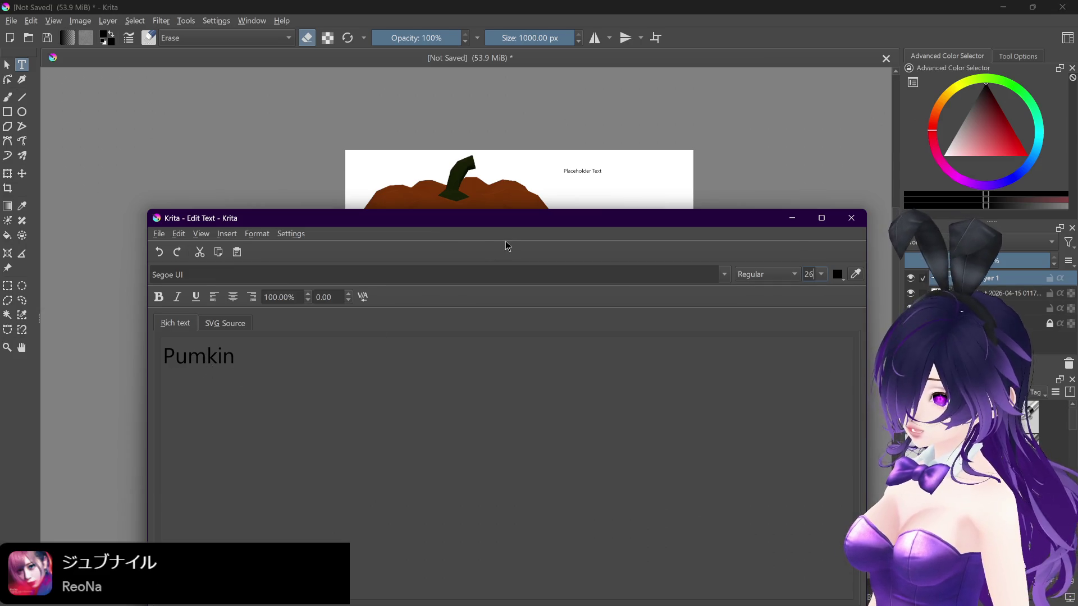
pyautogui.moveTo(508, 226)
pyautogui.mouseDown()
pyautogui.moveTo(526, 207)
pyautogui.moveTo(519, 143)
pyautogui.mouseUp()
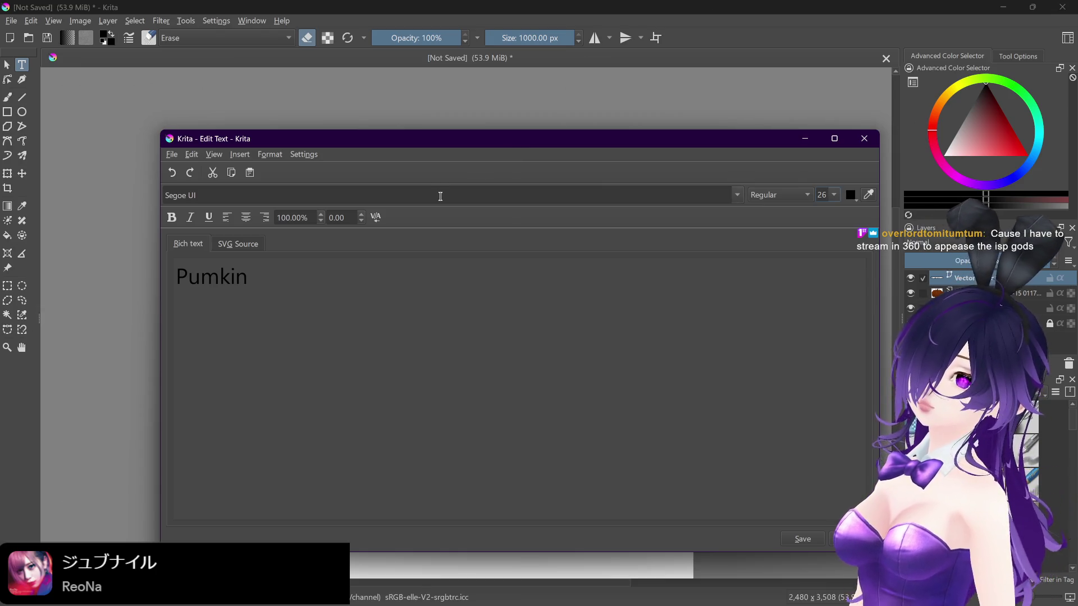
# Step: Set the title font to Bahnschrift SemiBold after briefly trying Arial
pyautogui.click(737, 194)
pyautogui.click(342, 240)
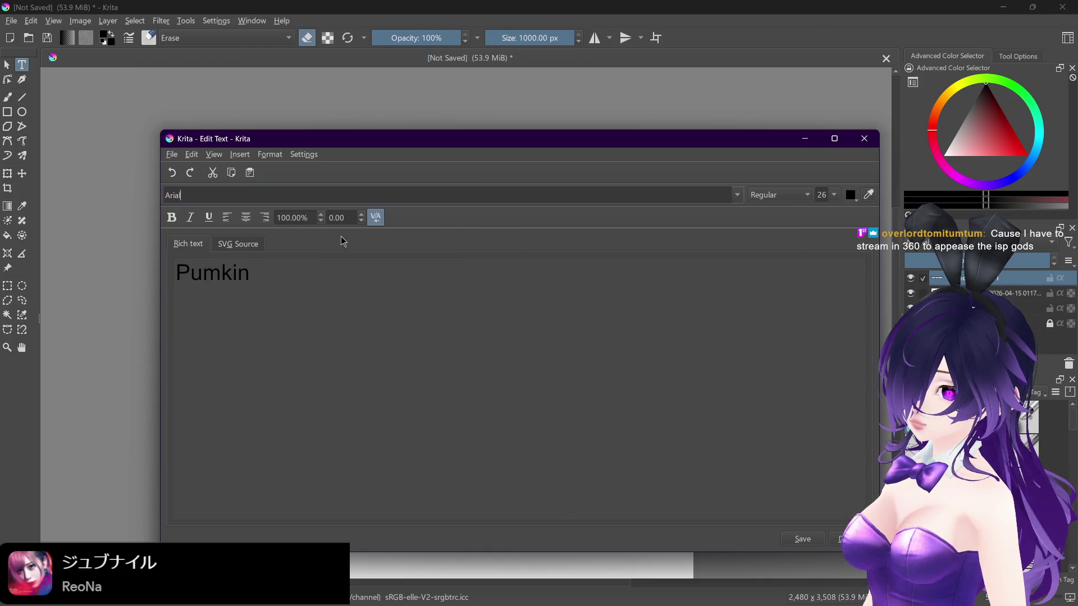
pyautogui.click(741, 196)
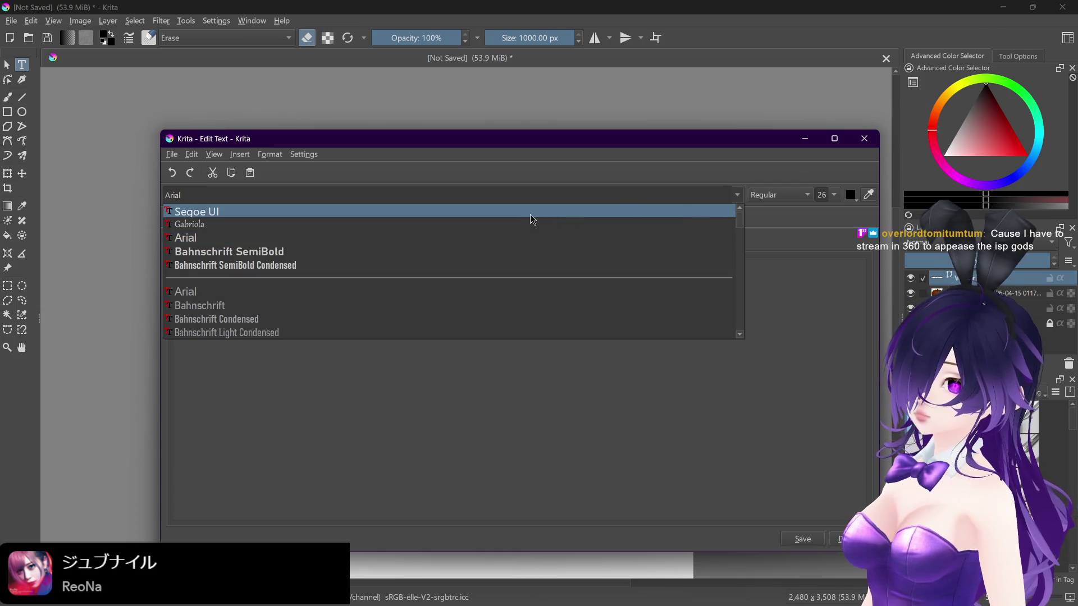
pyautogui.click(453, 251)
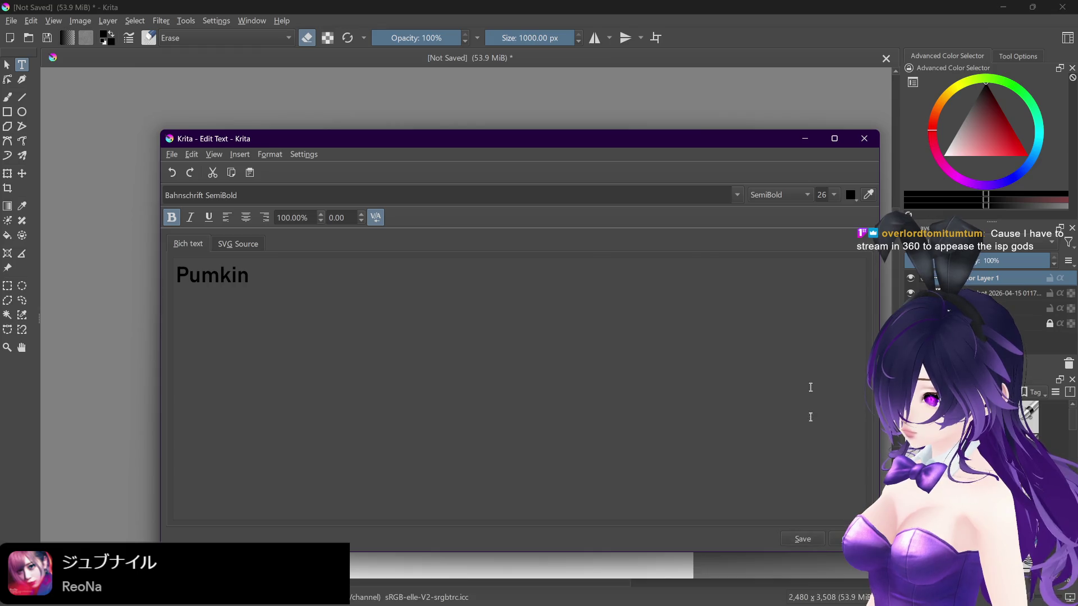
pyautogui.moveTo(738, 145)
pyautogui.mouseDown()
pyautogui.moveTo(685, 348)
pyautogui.moveTo(723, 194)
pyautogui.mouseUp()
pyautogui.click(817, 243)
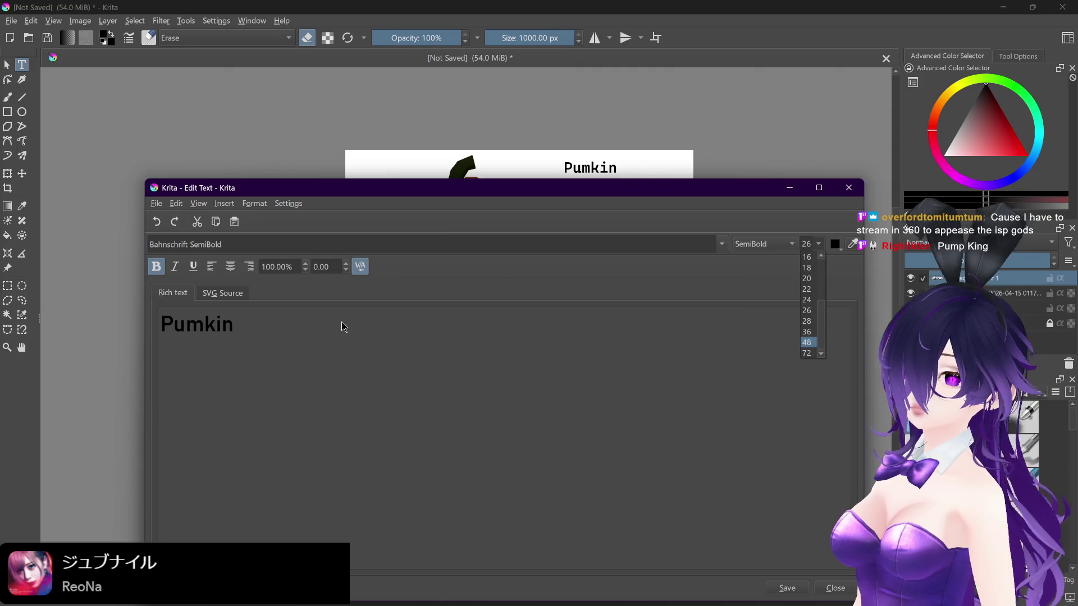
# Step: Correct the title spelling to 'Pumpking' and apply it to the card
pyautogui.click(204, 324)
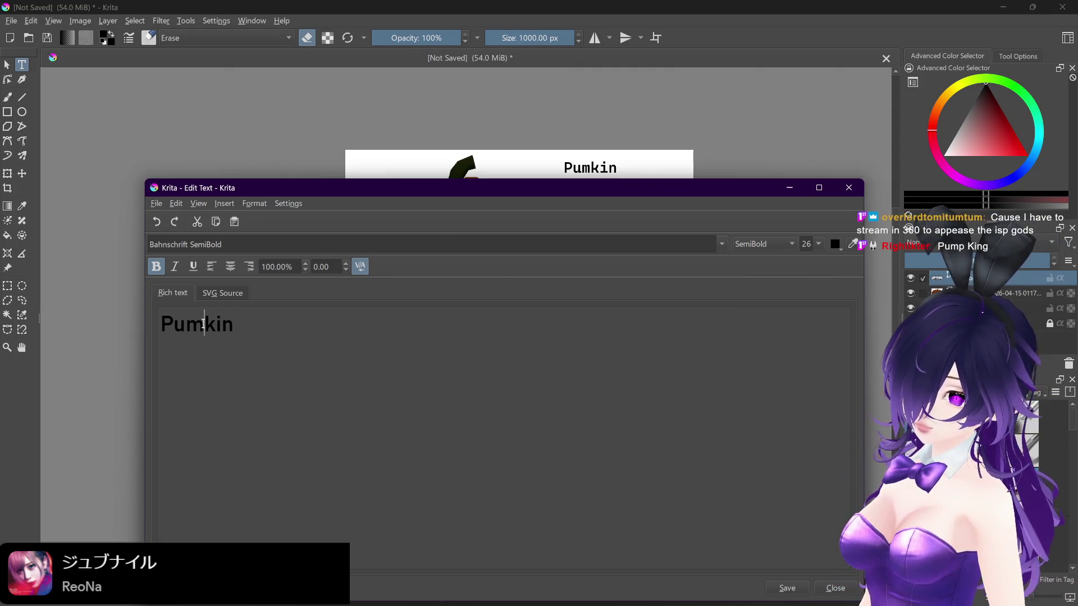
pyautogui.write('p')
pyautogui.click(255, 328)
pyautogui.write('g')
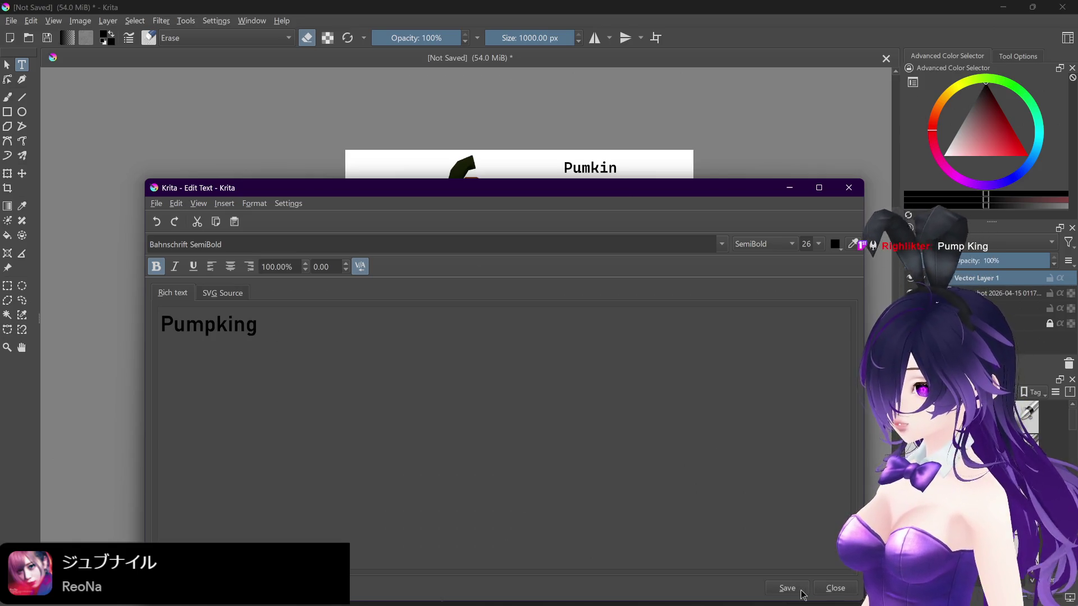
pyautogui.click(803, 594)
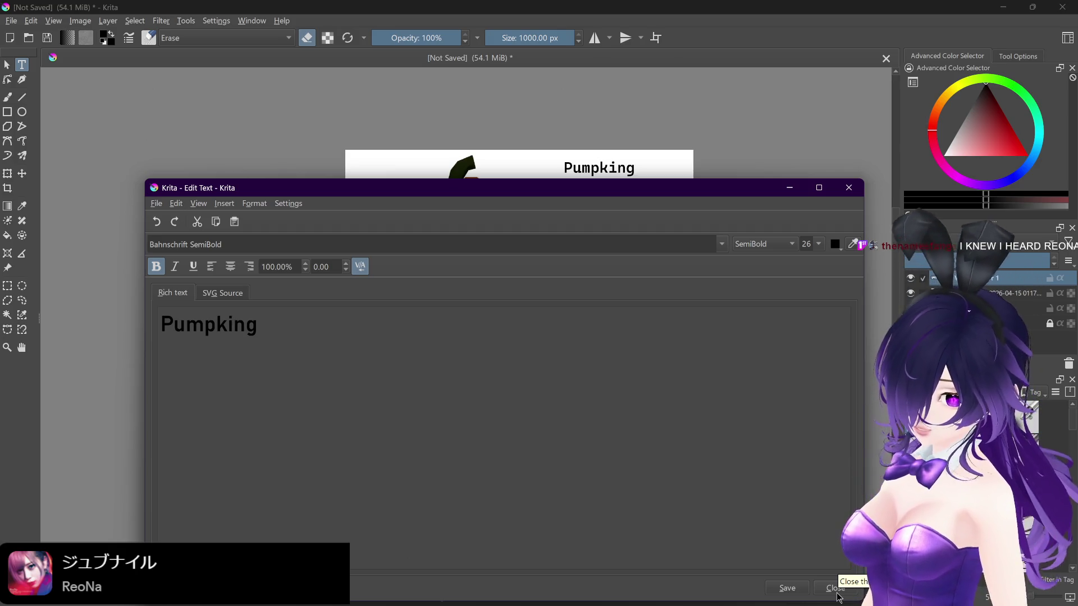
pyautogui.click(836, 588)
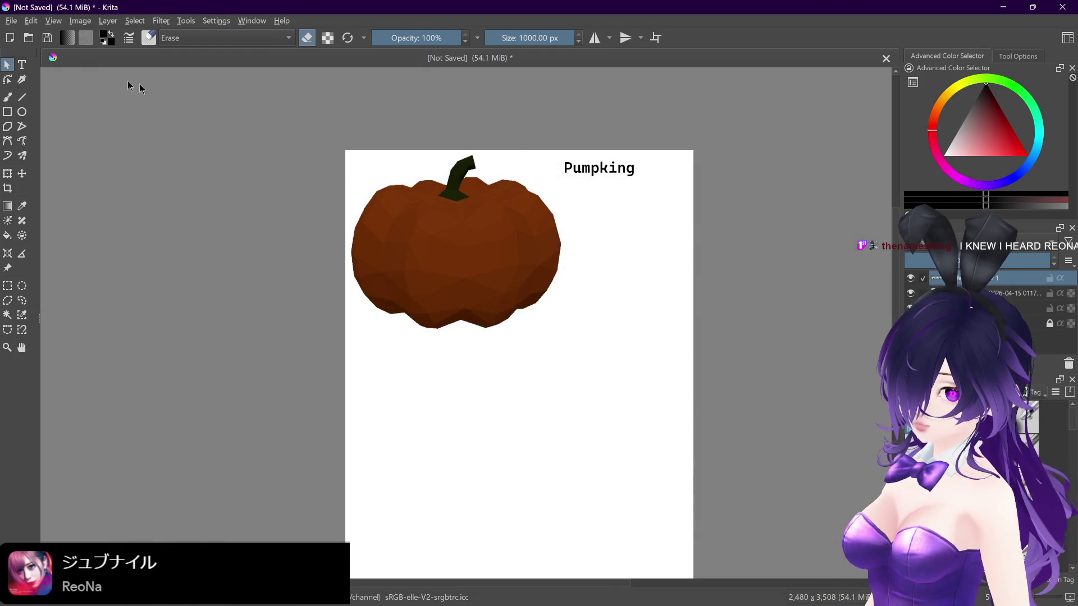
# Step: Reopen the Pumpking title and enlarge it to size 48
pyautogui.doubleClick(584, 166)
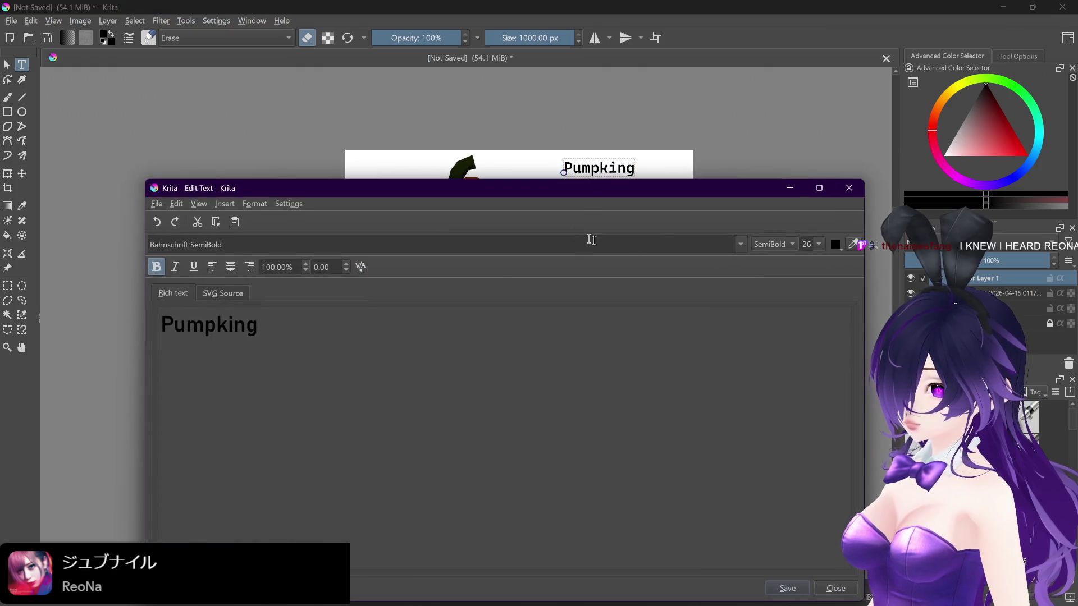
pyautogui.click(820, 244)
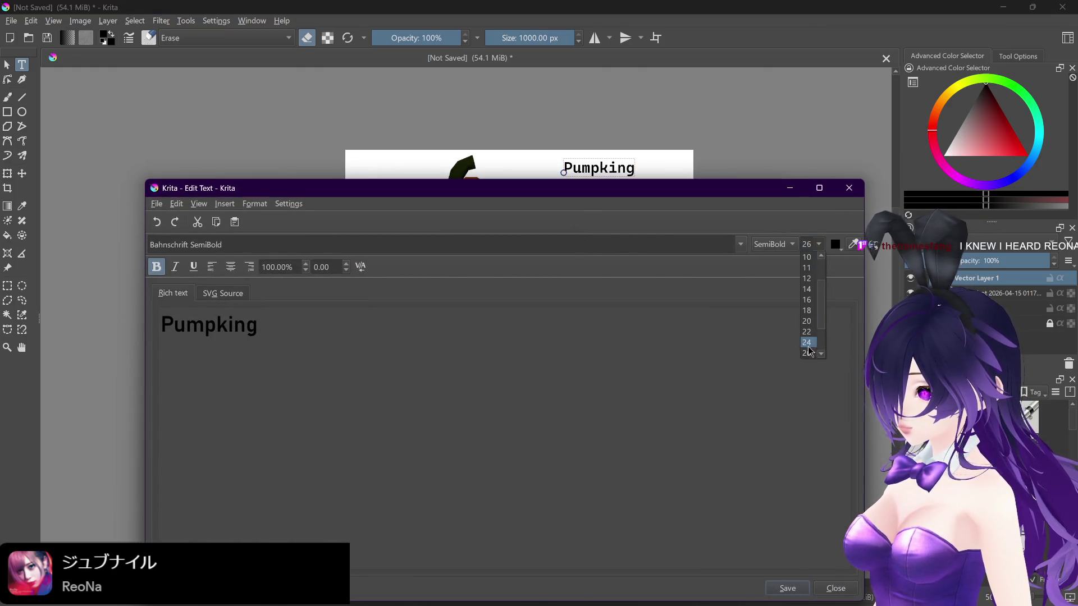
pyautogui.click(808, 342)
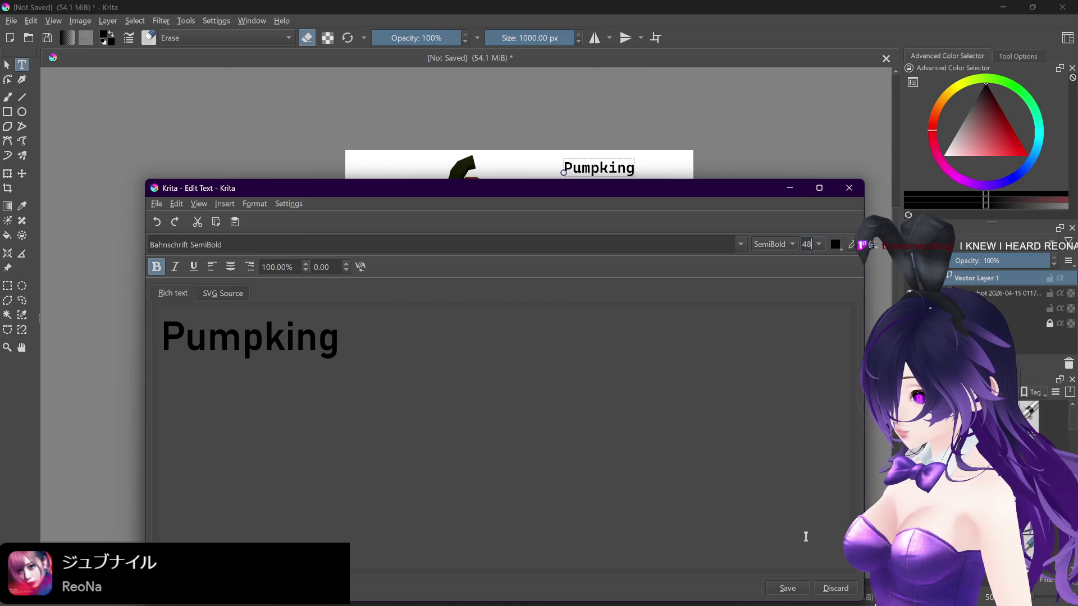
pyautogui.click(790, 588)
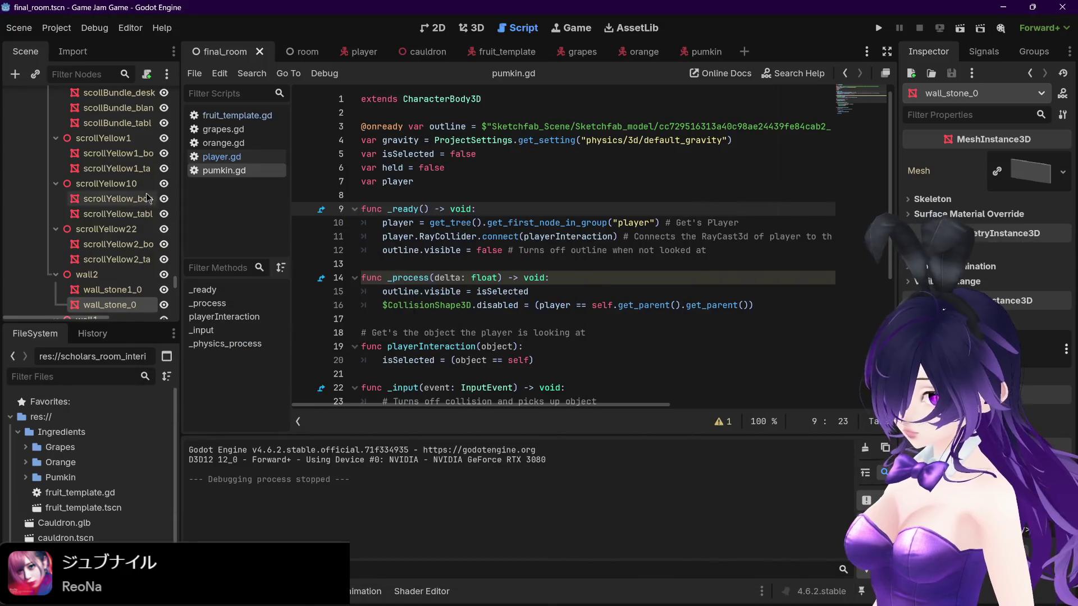
pyautogui.click(580, 590)
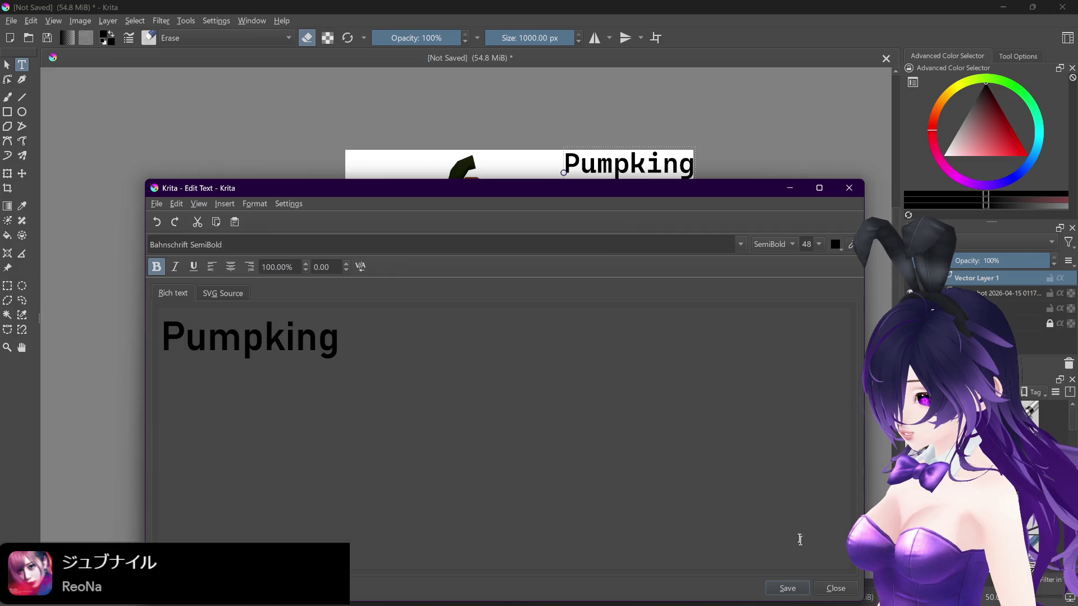
pyautogui.click(835, 588)
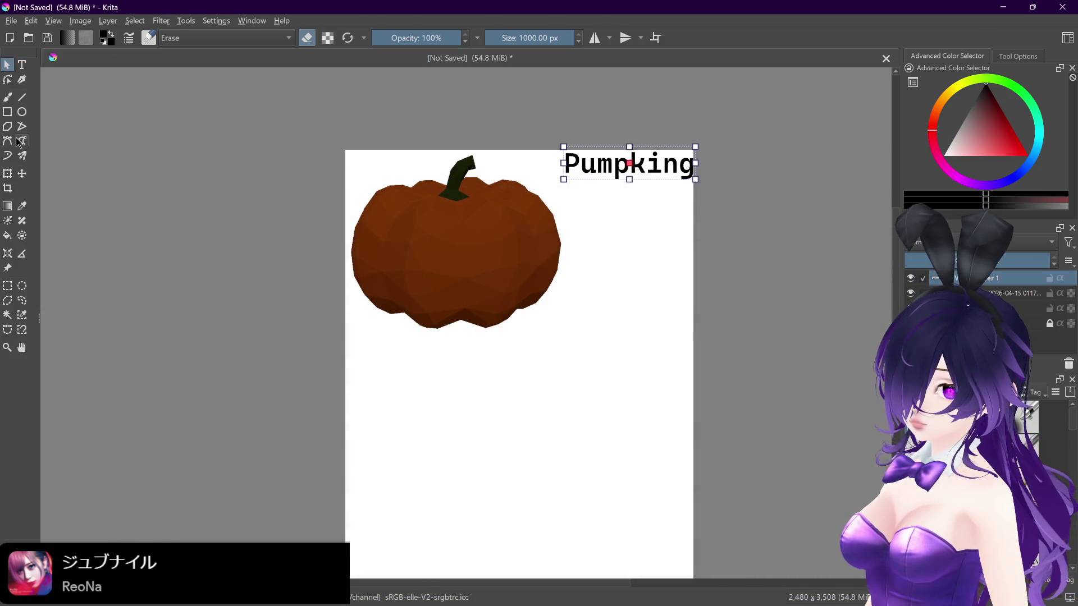
# Step: Nudge the Pumpking title slightly down-left and pan the page upward
pyautogui.moveTo(651, 168)
pyautogui.mouseDown()
pyautogui.moveTo(625, 197)
pyautogui.moveTo(643, 190)
pyautogui.moveTo(635, 173)
pyautogui.mouseUp()
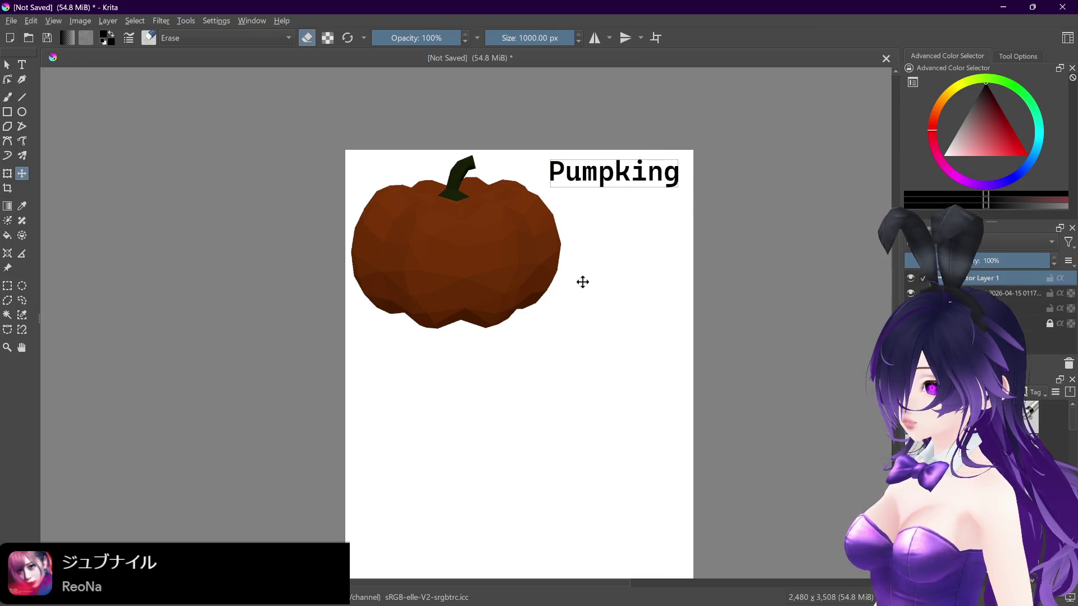
pyautogui.moveTo(582, 281); pyautogui.dragTo(586, 212)
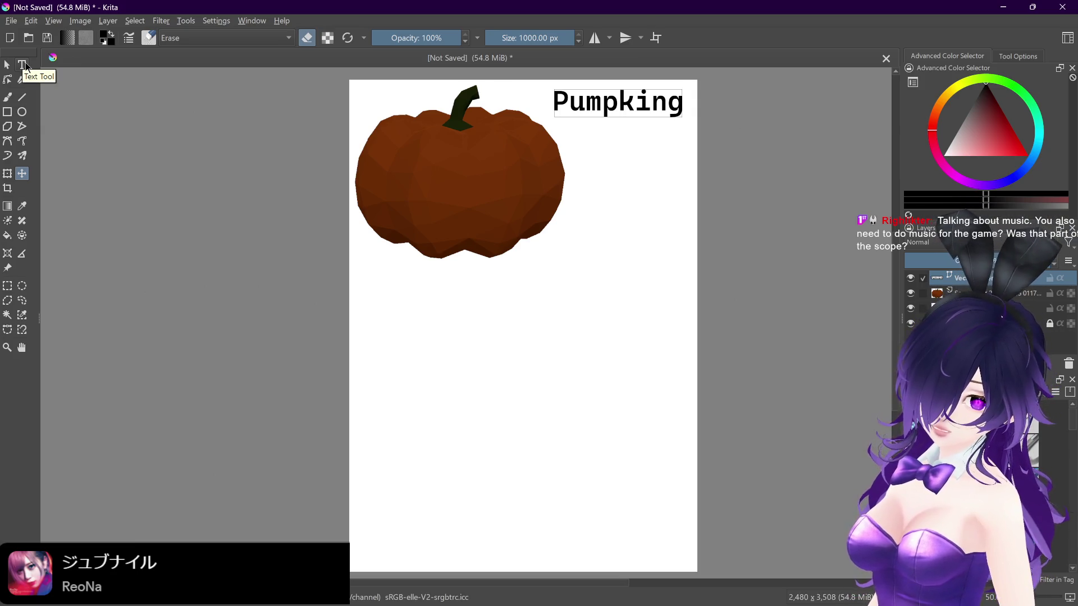
pyautogui.click(24, 65)
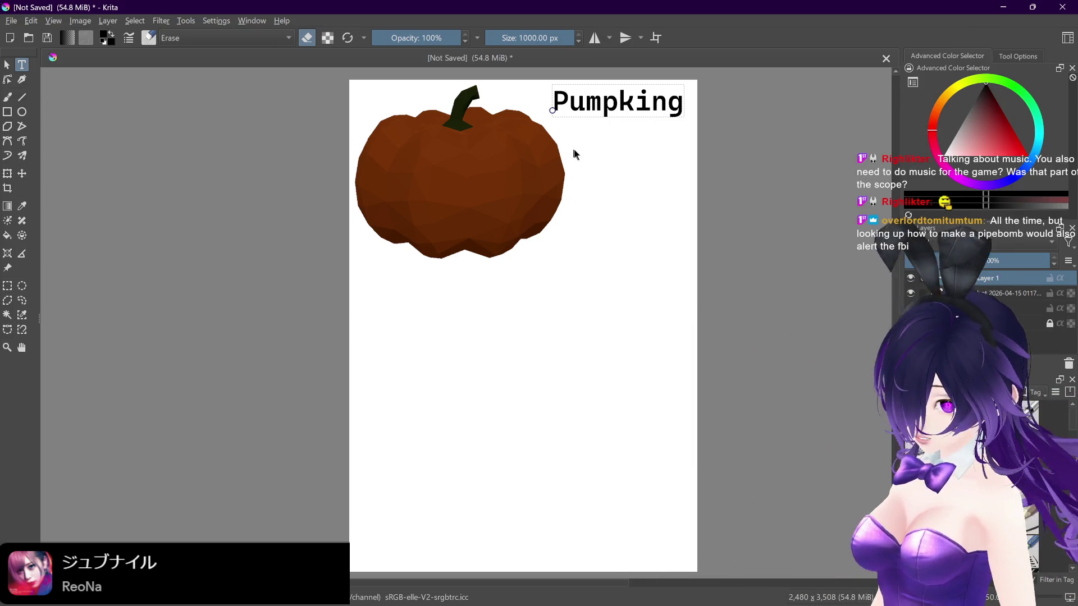
# Step: Add a text box below the title in Bahnschrift SemiBold at size 48
pyautogui.moveTo(582, 165); pyautogui.dragTo(660, 222)
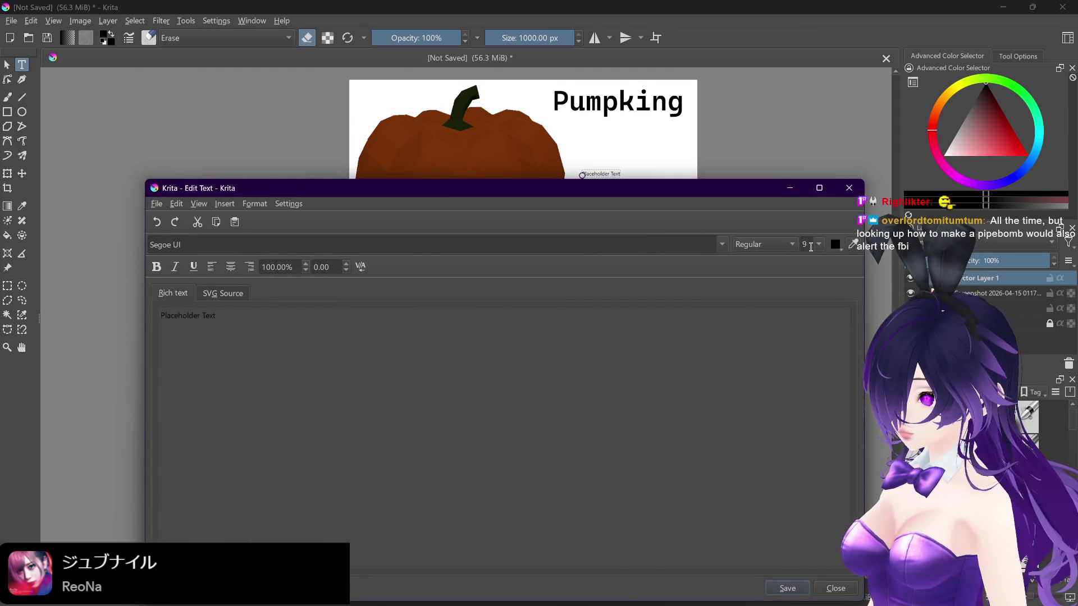
pyautogui.click(721, 246)
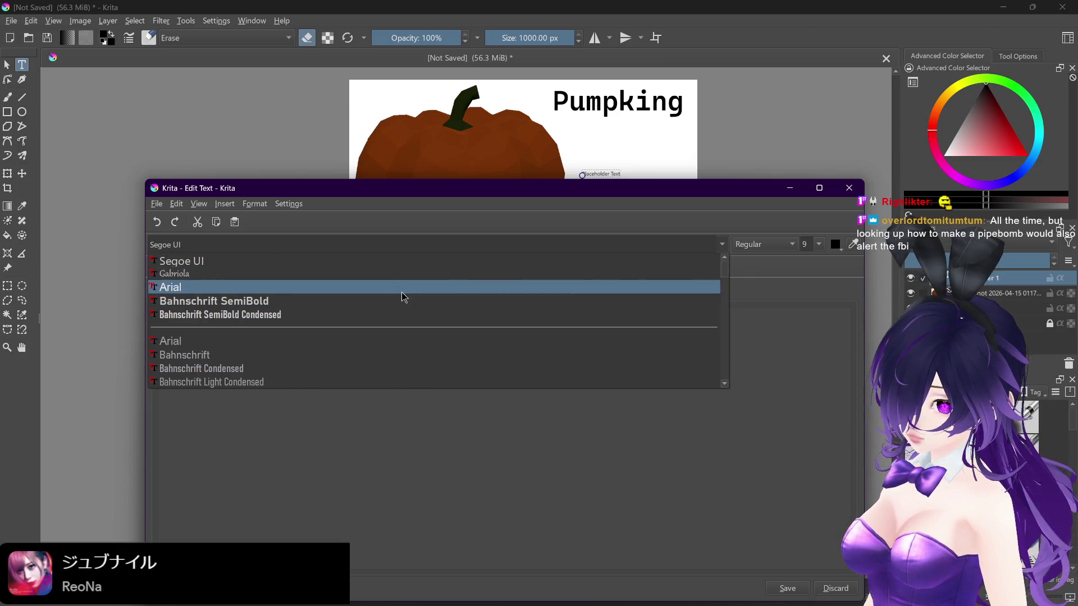
pyautogui.click(402, 301)
pyautogui.tripleClick(201, 308)
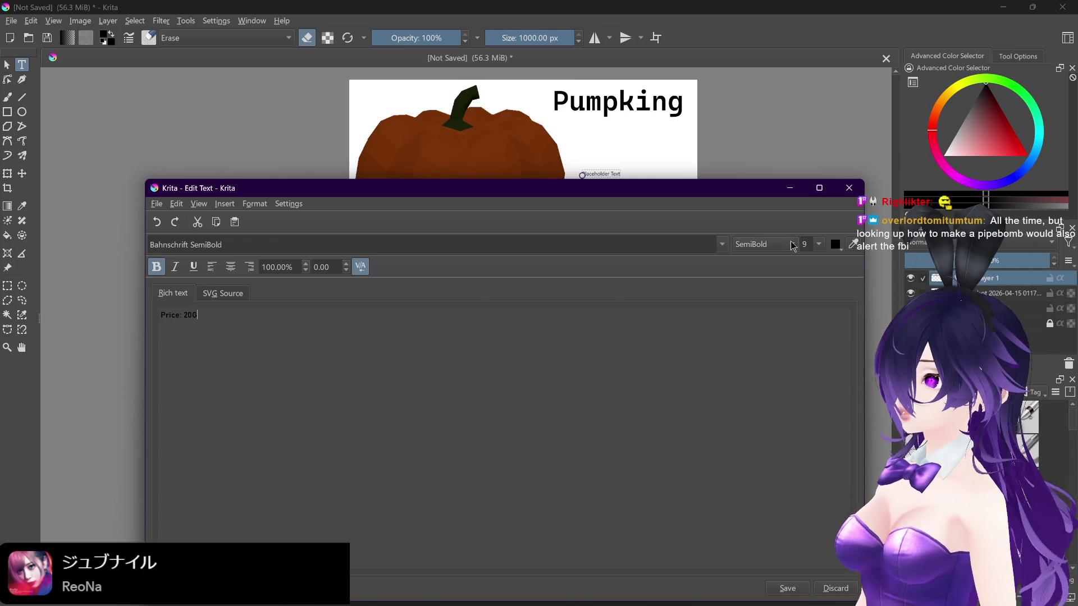
pyautogui.click(821, 248)
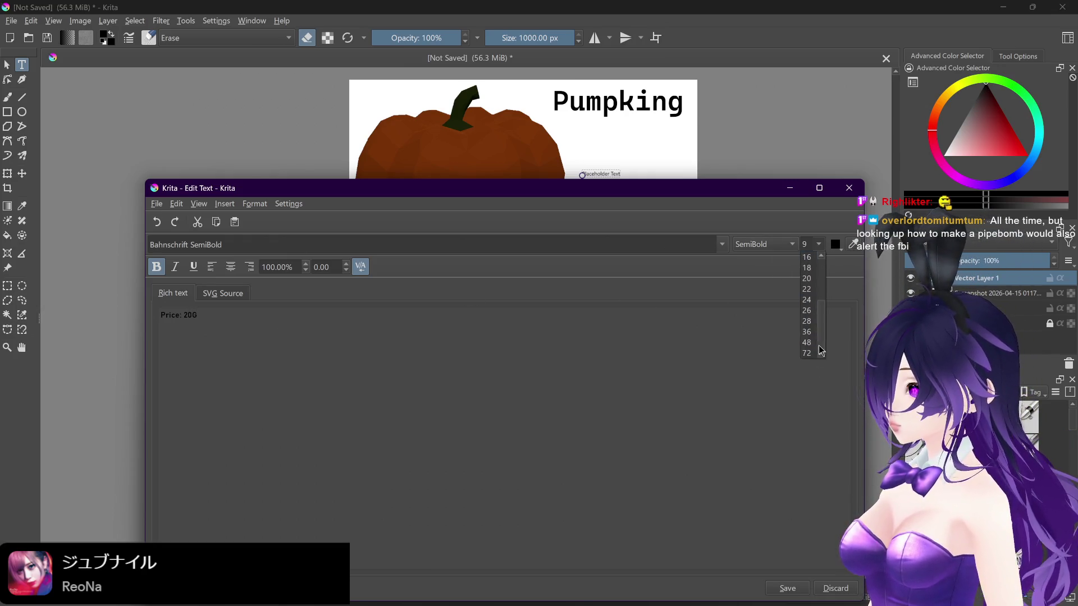
pyautogui.click(808, 337)
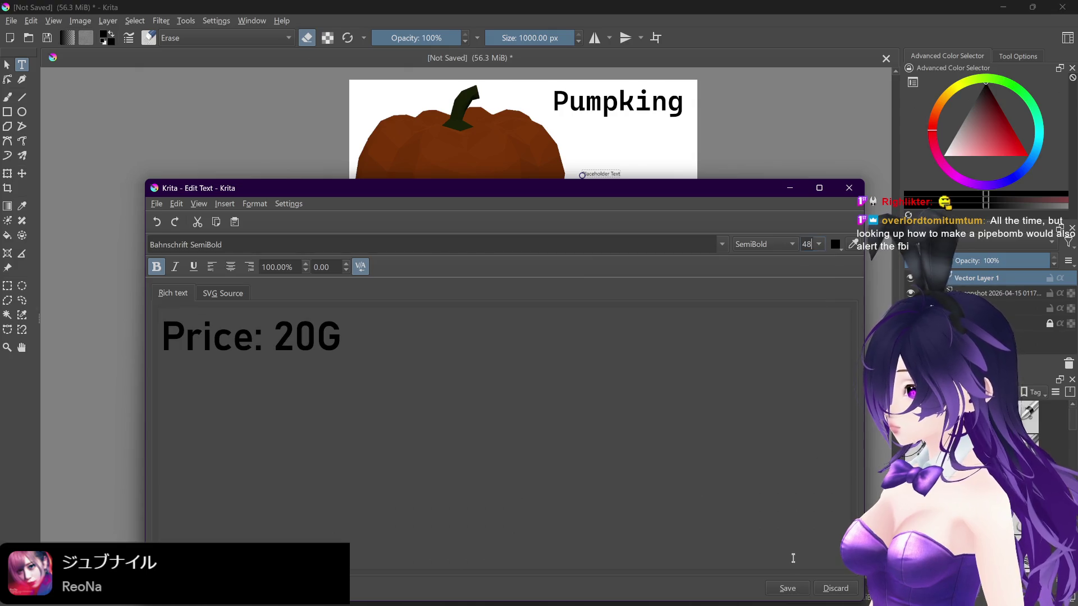
pyautogui.click(796, 590)
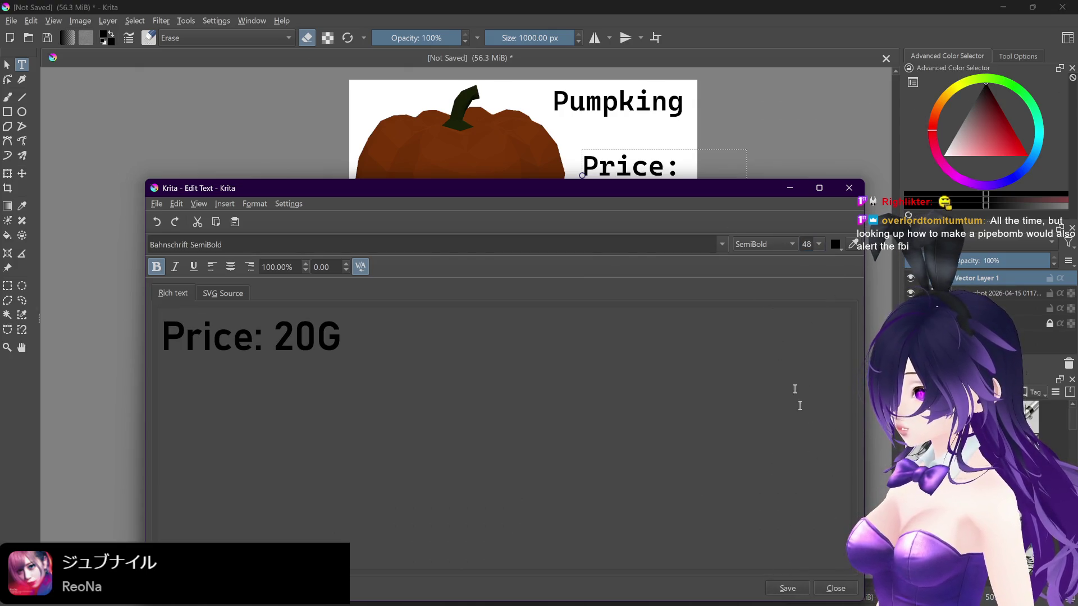
pyautogui.click(841, 594)
# Step: Move the title and price text down-left, then undo the move and the Price: text
pyautogui.click(22, 174)
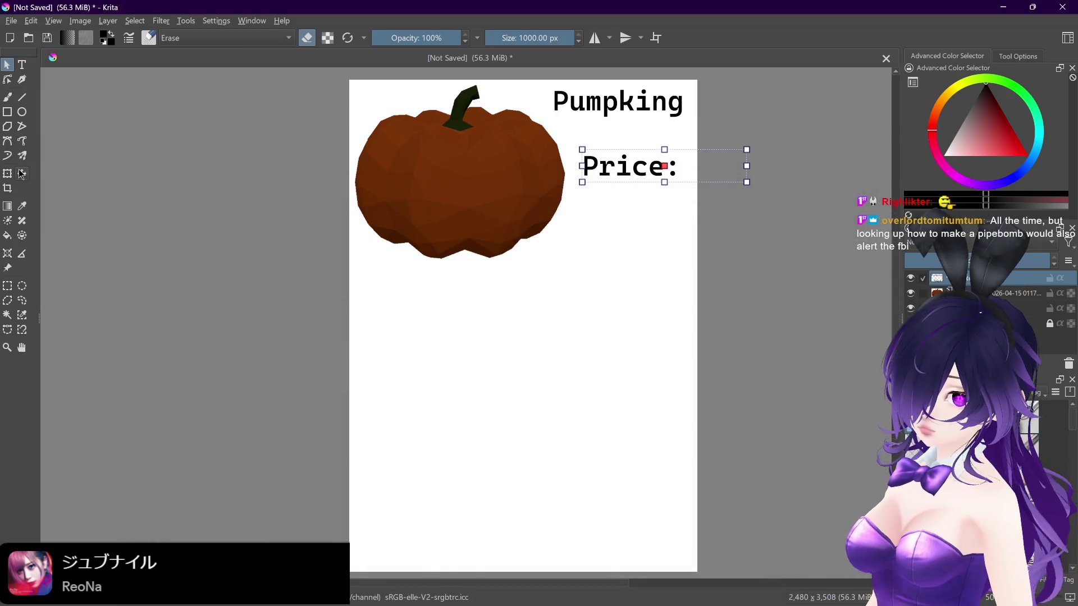
pyautogui.moveTo(588, 138)
pyautogui.mouseDown()
pyautogui.moveTo(604, 210)
pyautogui.moveTo(532, 296)
pyautogui.mouseUp()
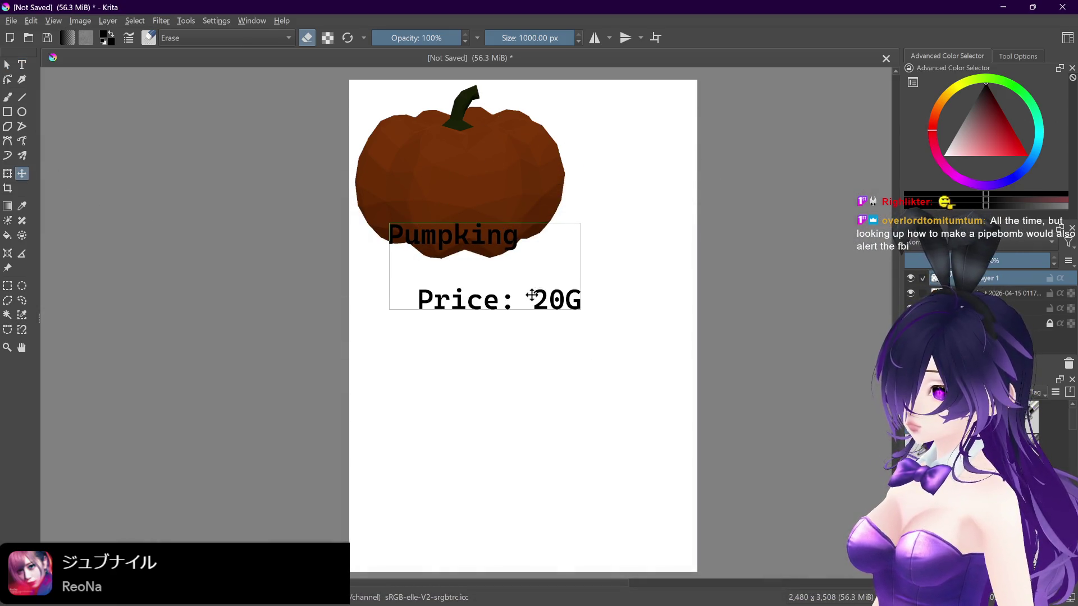
pyautogui.hotkey('ctrl', 'z')
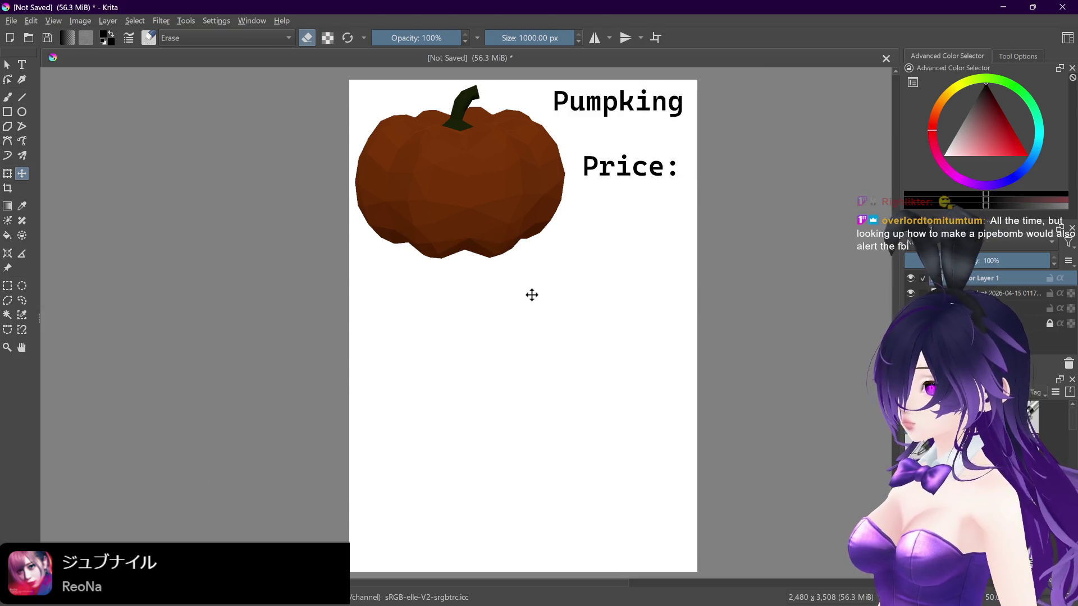
pyautogui.hotkey('ctrl', 'z')
pyautogui.hotkey('ctrl', 'z')
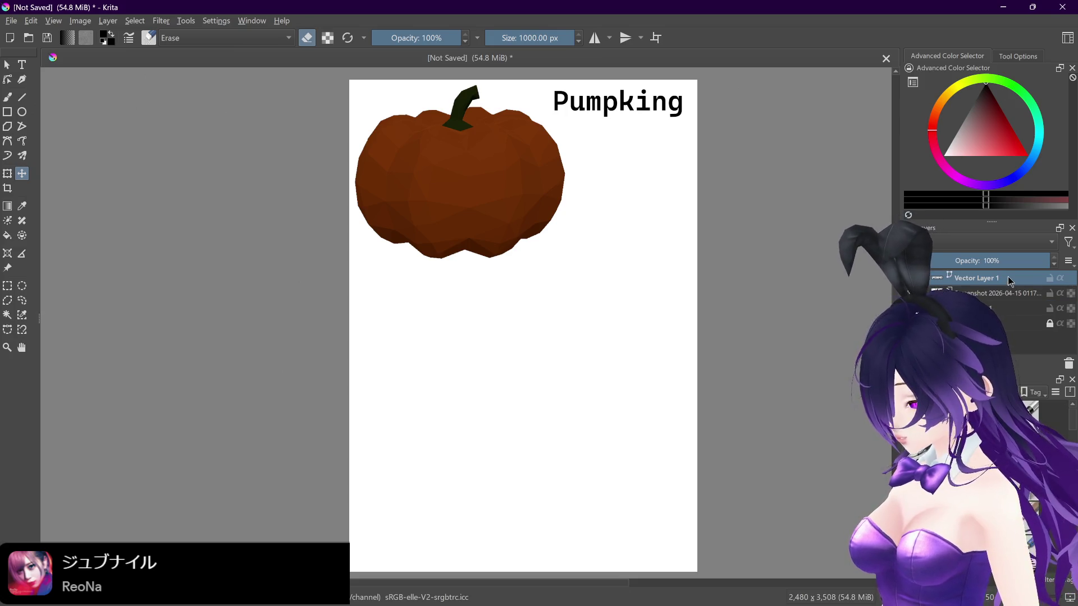
pyautogui.click(22, 65)
# Step: Create a Bahnschrift SemiBold text box below the pumpkin reading 'Price: 20G'
pyautogui.click(609, 430)
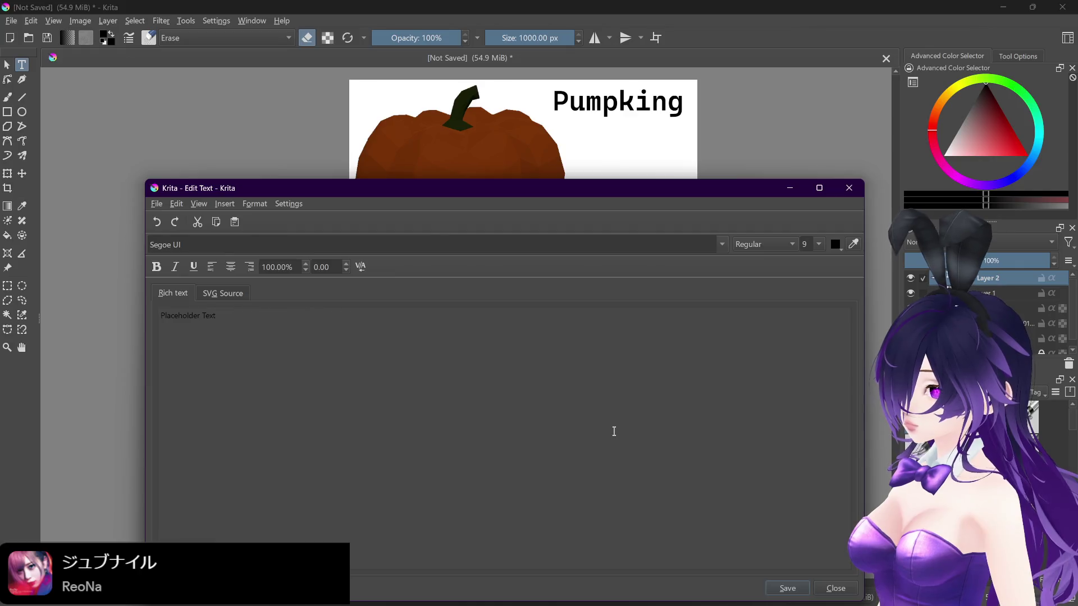
pyautogui.click(722, 245)
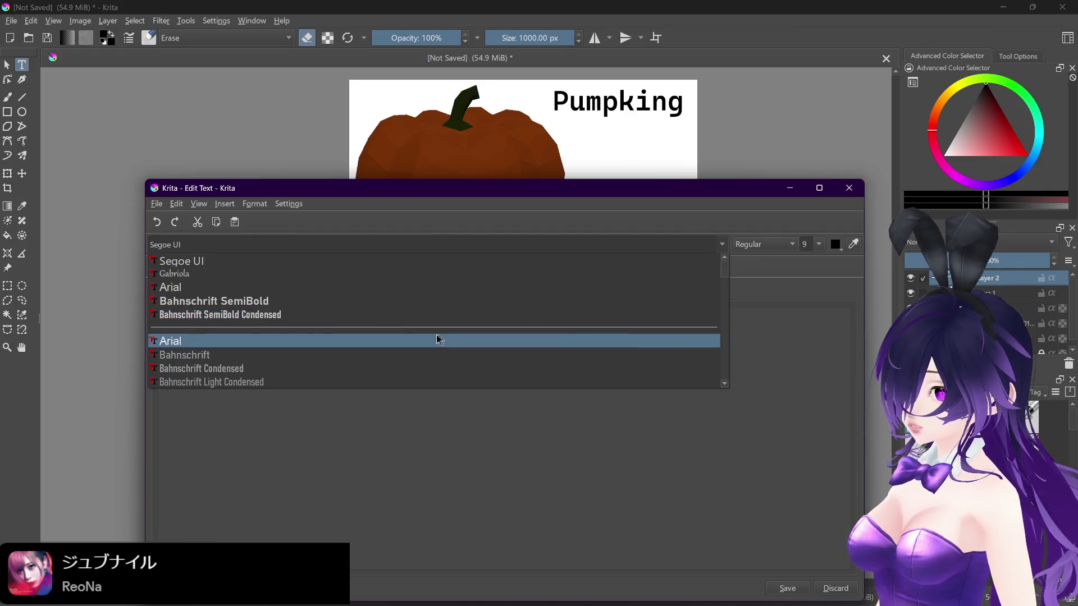
pyautogui.click(395, 306)
pyautogui.hotkey('ctrl', 'a')
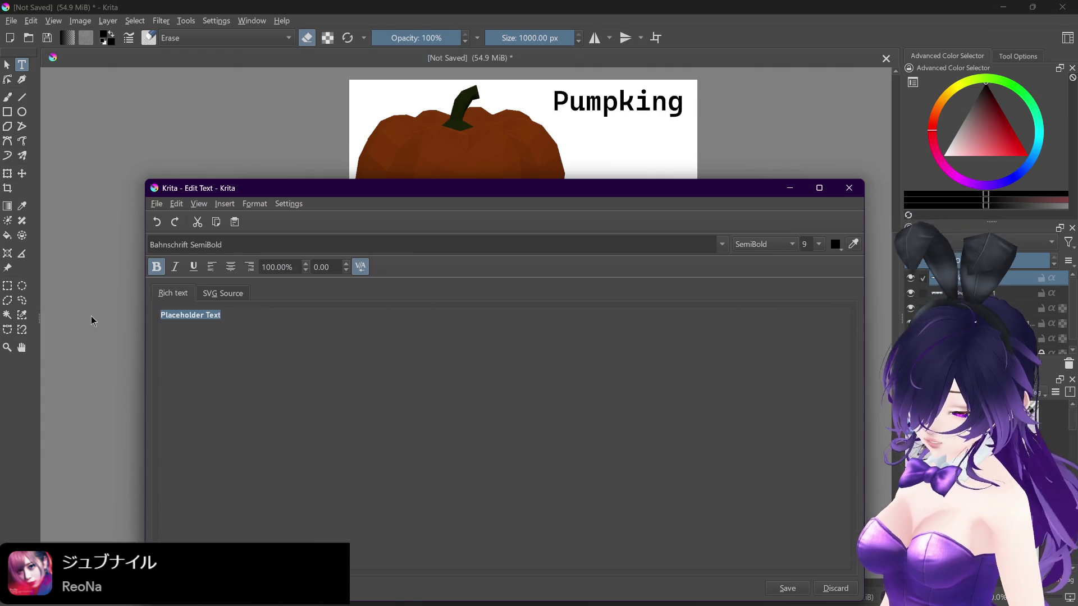
pyautogui.write('Price')
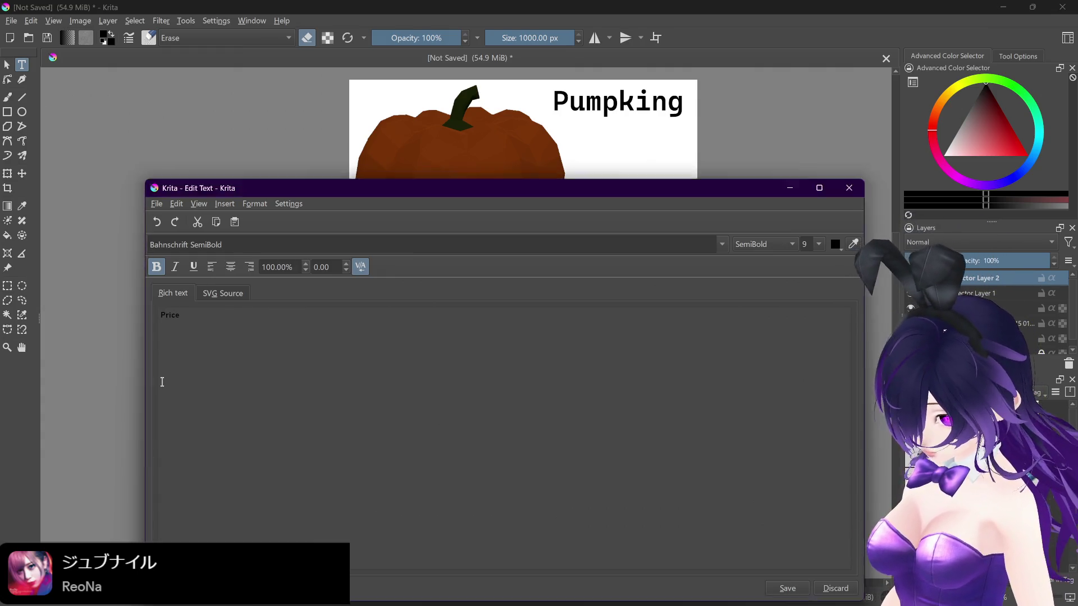
pyautogui.write(' 20G')
pyautogui.press('Left')
pyautogui.press('Left')
pyautogui.press('Left')
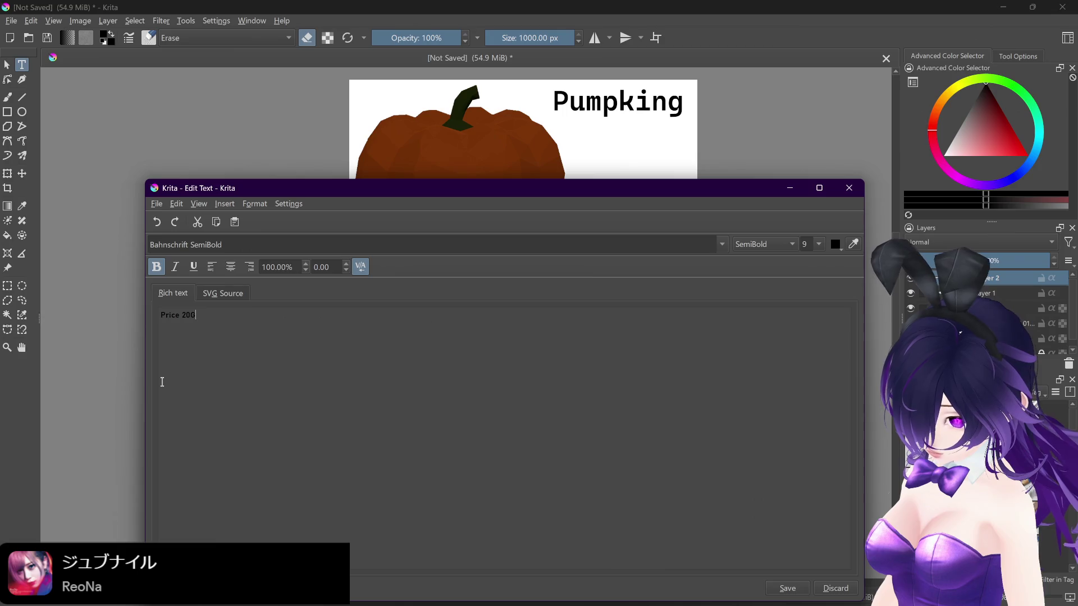
pyautogui.write(':')
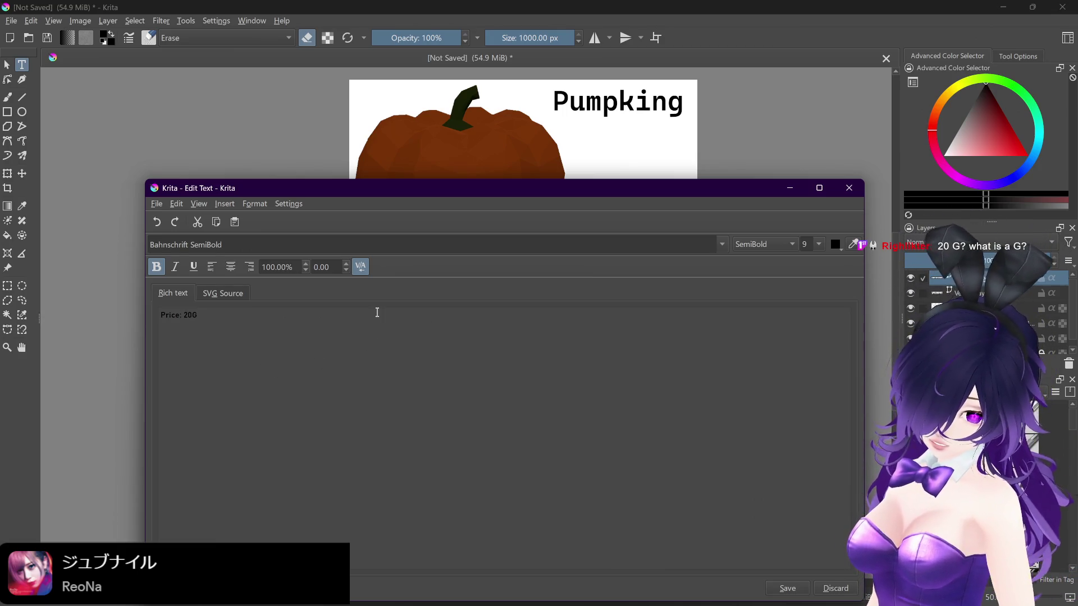
# Step: Set the price text to size 48, place it, and nudge it slightly left
pyautogui.click(817, 246)
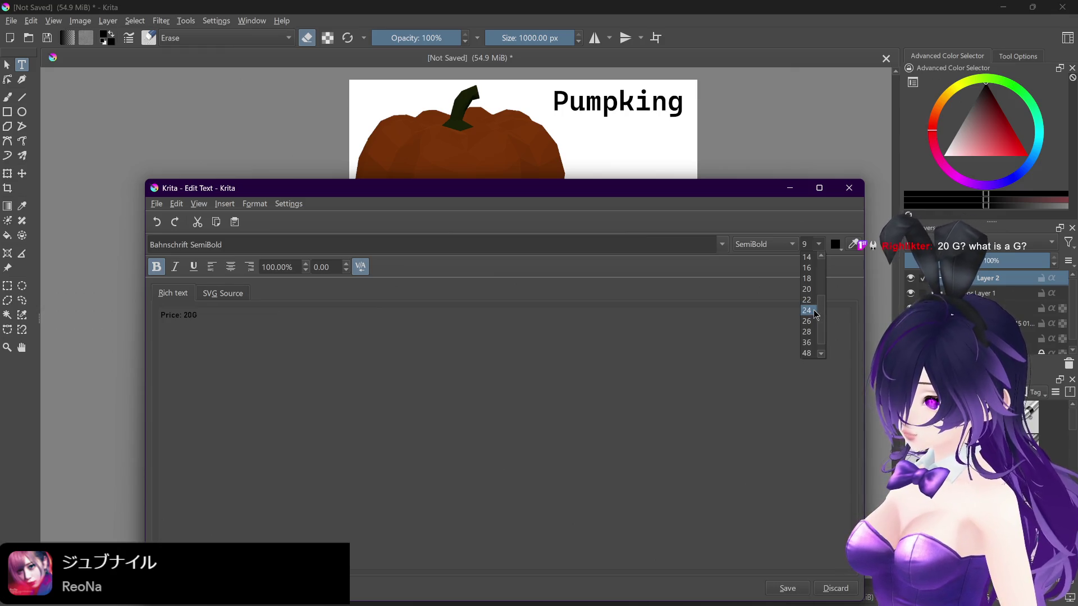
pyautogui.click(811, 343)
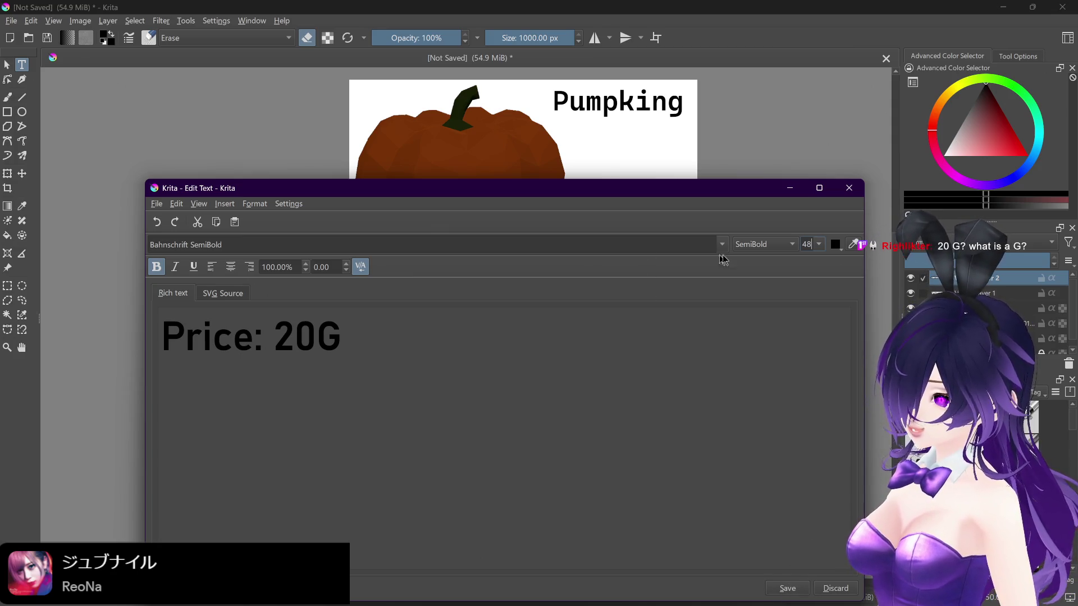
pyautogui.click(798, 591)
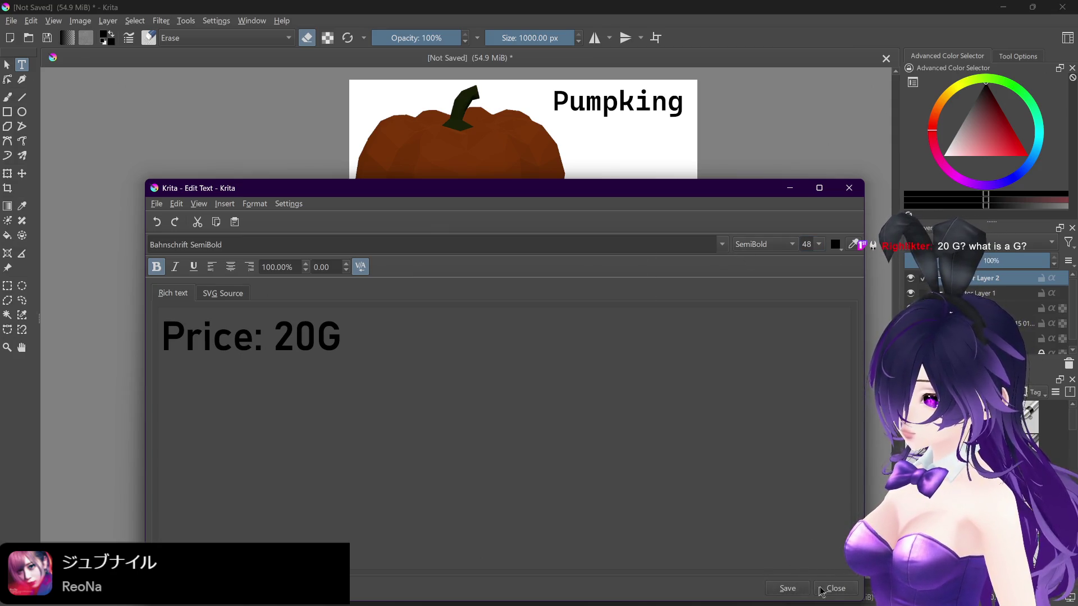
pyautogui.click(819, 589)
pyautogui.press('t')
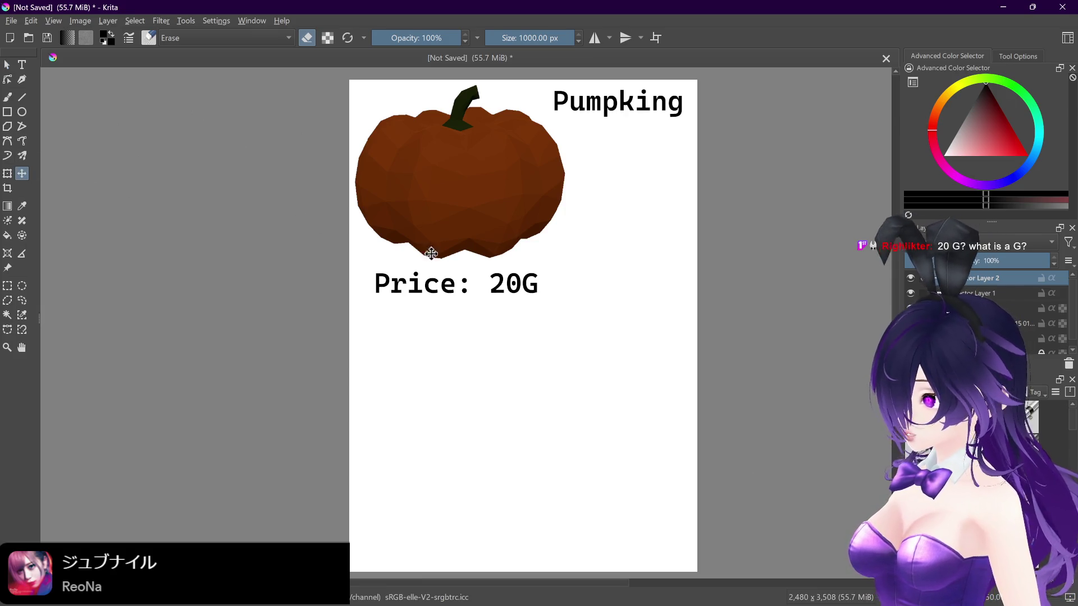
pyautogui.moveTo(497, 288)
pyautogui.mouseDown()
pyautogui.moveTo(484, 289)
pyautogui.moveTo(489, 299)
pyautogui.mouseUp()
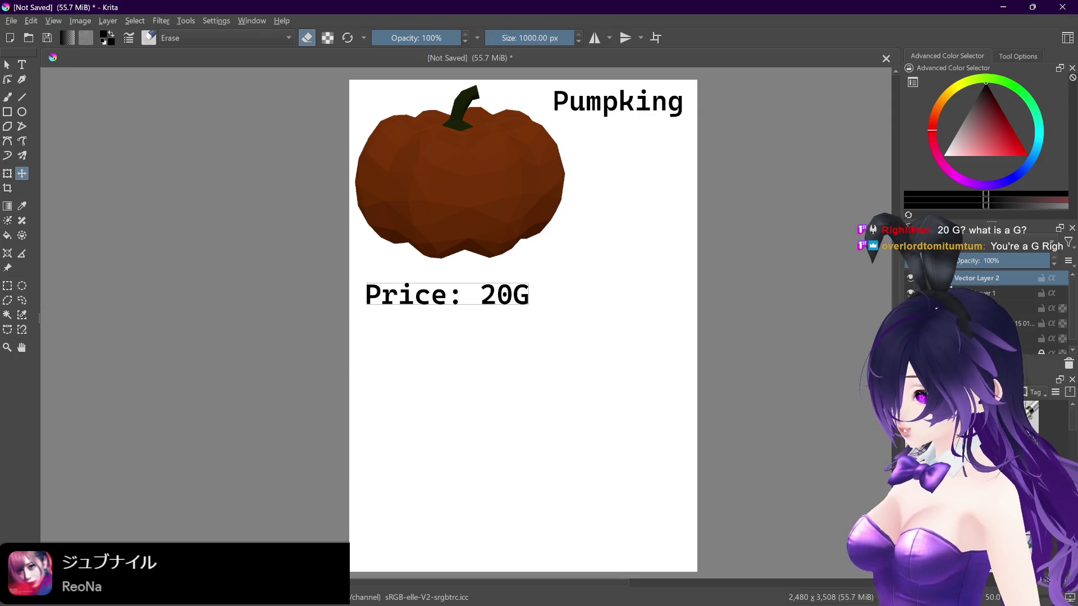
# Step: Select the pumpkin layer, then reselect the Price: 20G text layer
pyautogui.click(923, 308)
pyautogui.rightClick(925, 308)
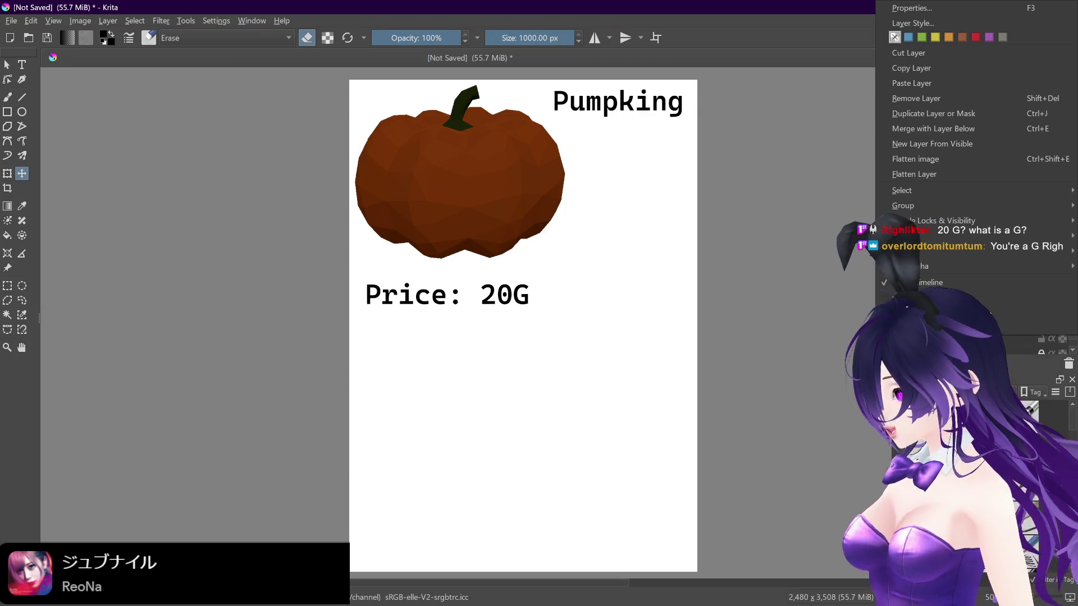
pyautogui.click(924, 89)
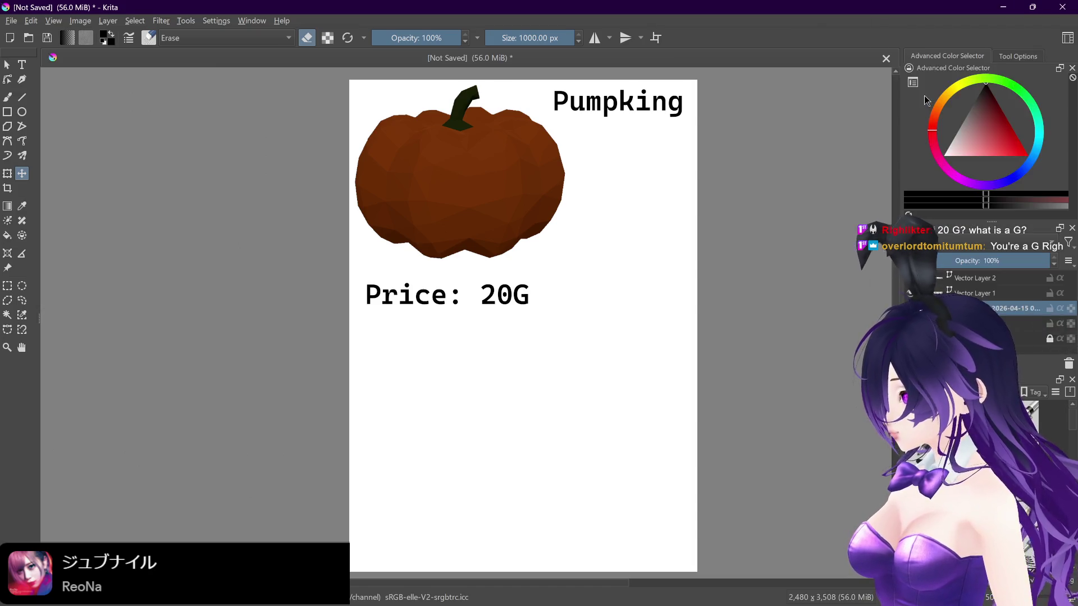
pyautogui.click(1006, 279)
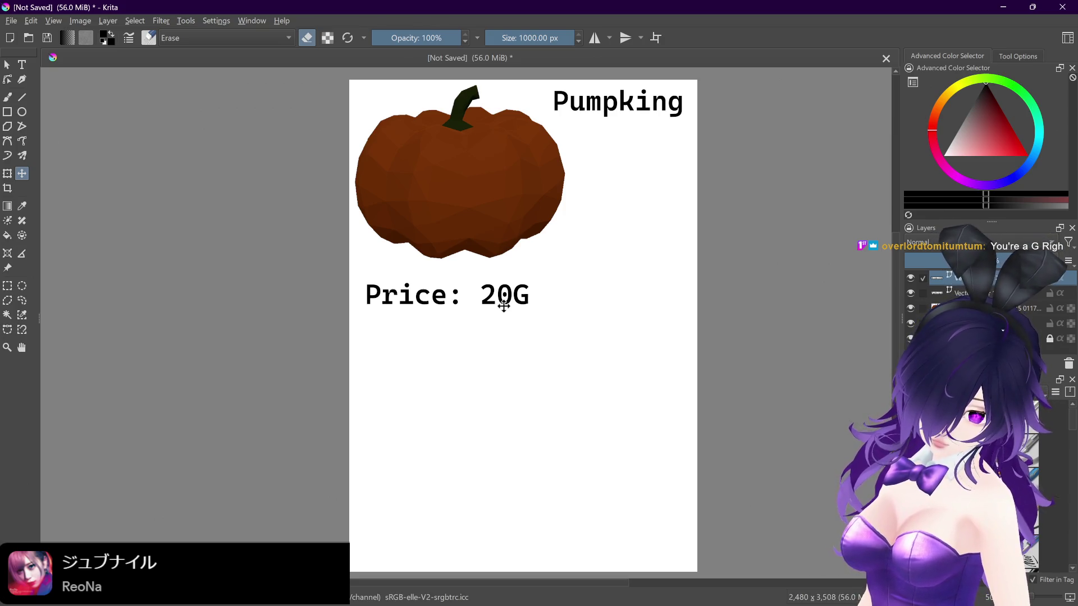
pyautogui.scroll(-1, 635, 310)
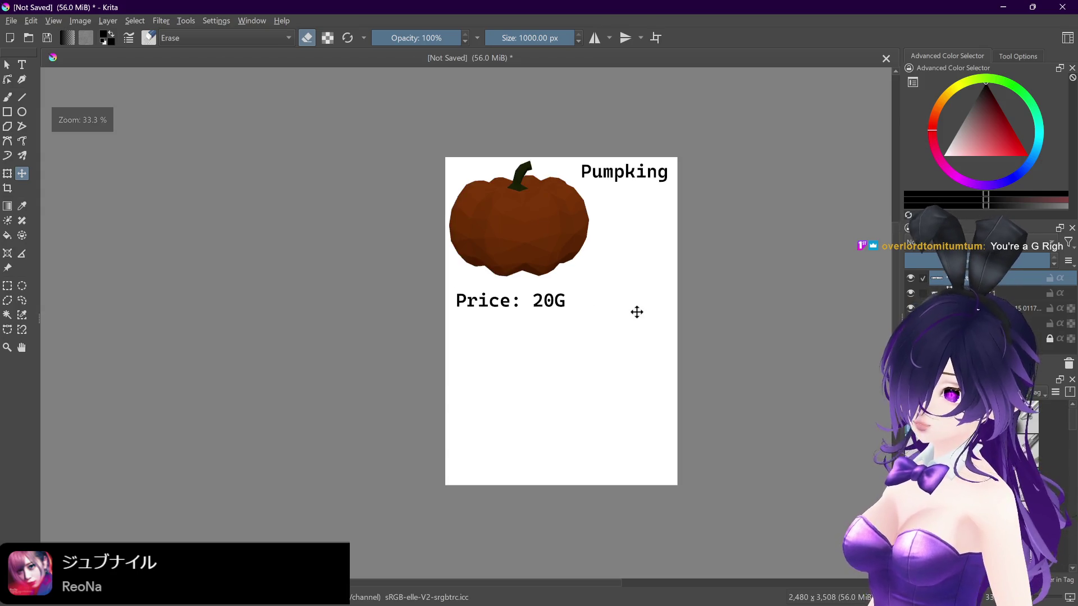
pyautogui.scroll(2, 635, 310)
pyautogui.scroll(-1, 637, 312)
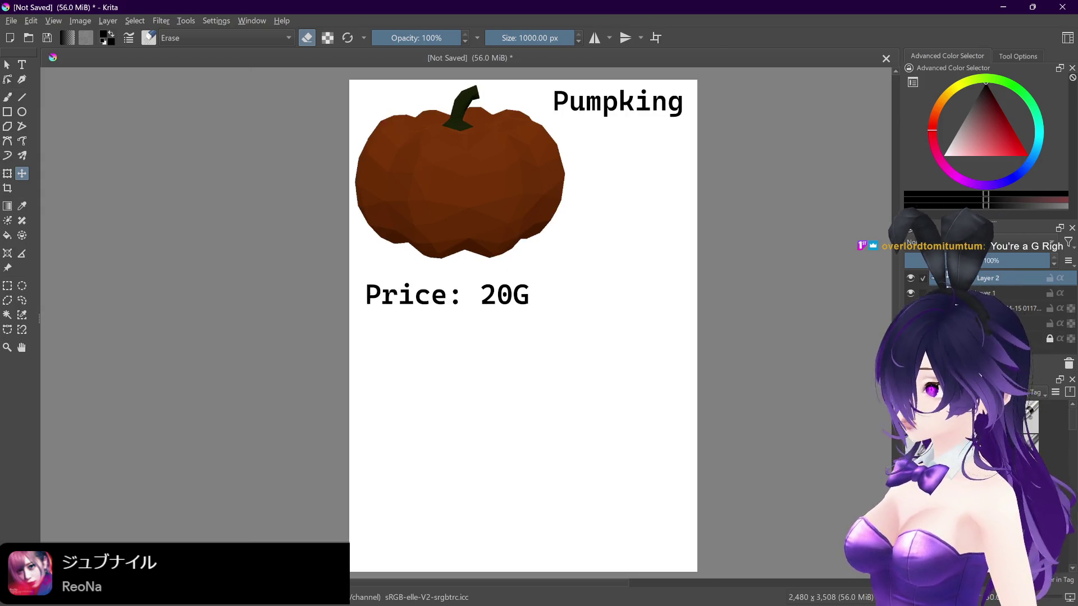
# Step: Move the Pumpking title slightly right and down, then mark out a new text box
pyautogui.click(639, 92)
pyautogui.moveTo(626, 98); pyautogui.dragTo(633, 110)
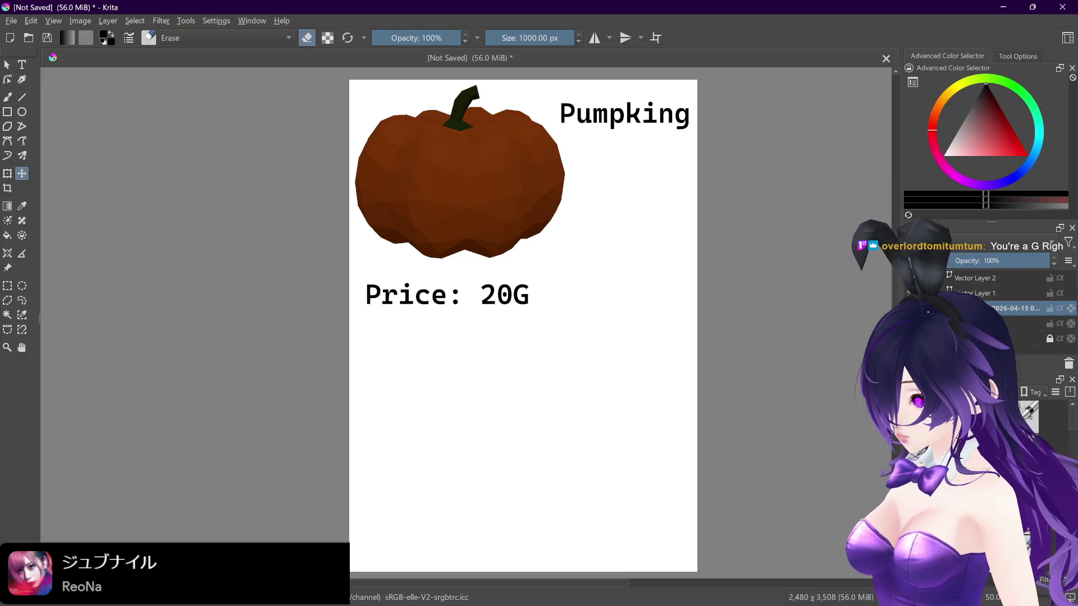
pyautogui.moveTo(669, 292); pyautogui.dragTo(674, 279)
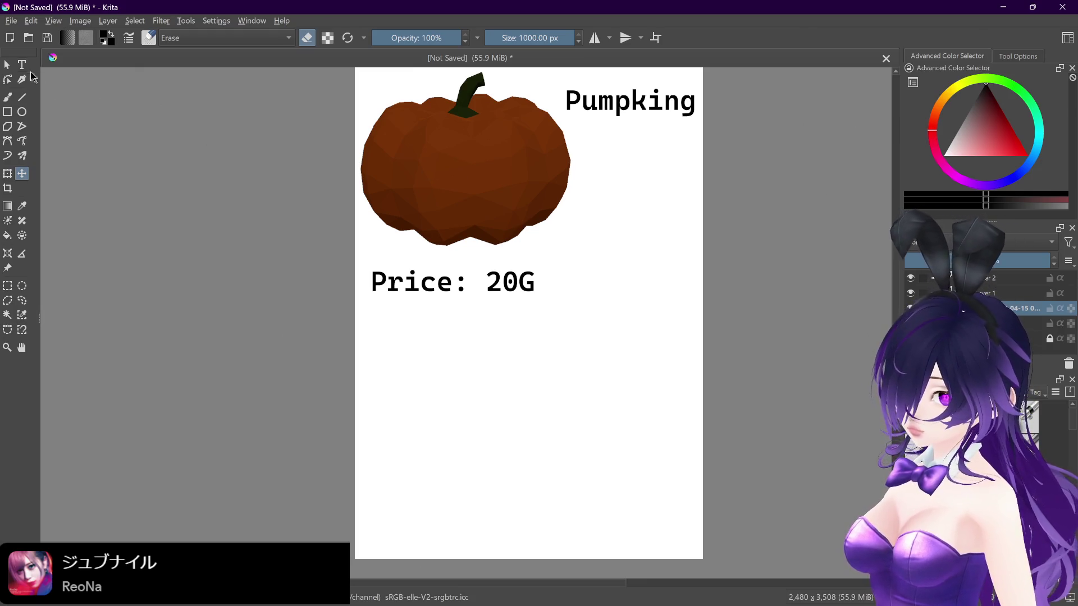
pyautogui.moveTo(592, 483); pyautogui.dragTo(598, 476)
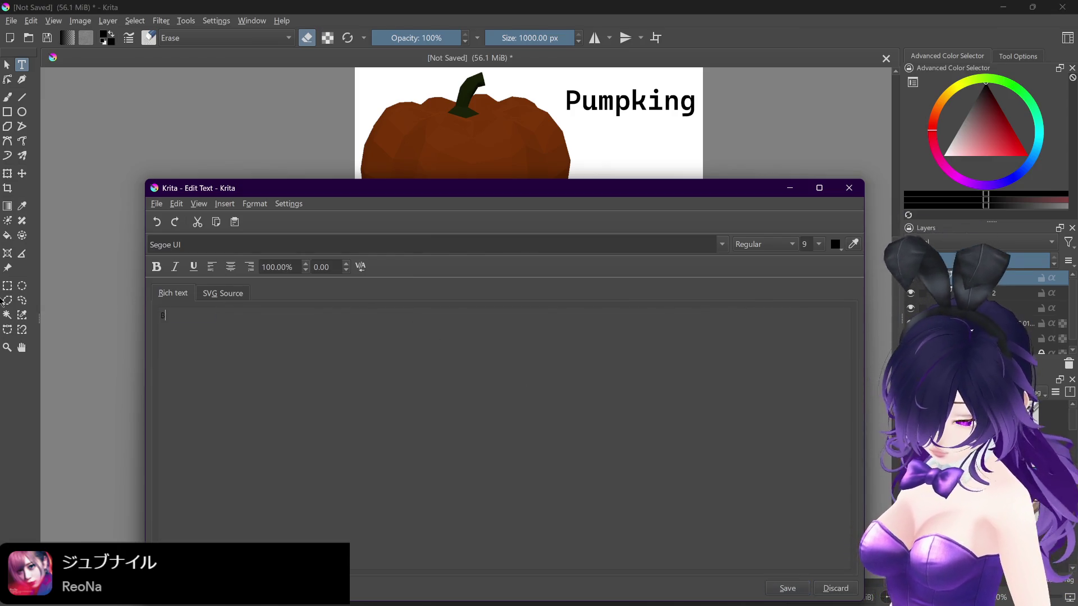
pyautogui.write('Buy')
# Step: Make the Buy label Bahnschrift SemiBold at size 72 and place it on the card
pyautogui.click(721, 244)
pyautogui.click(482, 302)
pyautogui.click(819, 244)
pyautogui.click(813, 289)
pyautogui.click(819, 245)
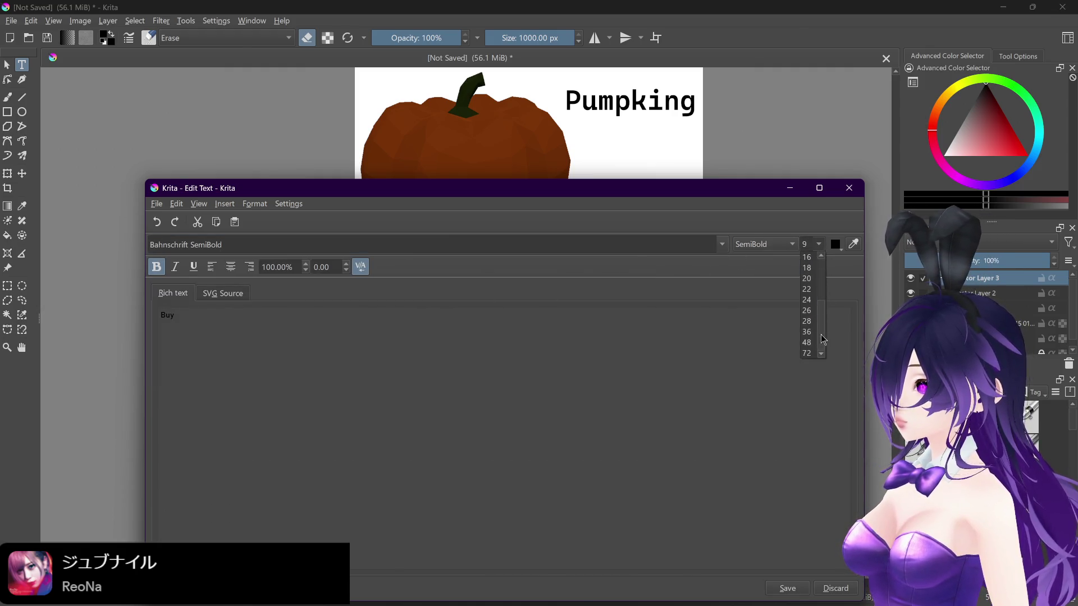
pyautogui.click(808, 353)
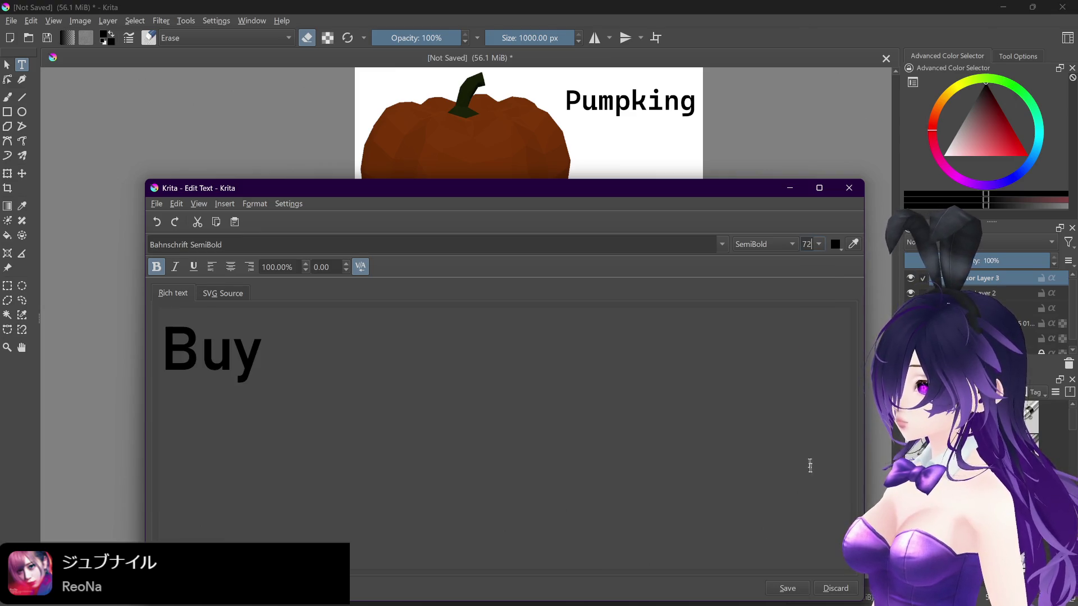
pyautogui.moveTo(705, 193)
pyautogui.mouseDown()
pyautogui.moveTo(620, 493)
pyautogui.moveTo(675, 106)
pyautogui.mouseUp()
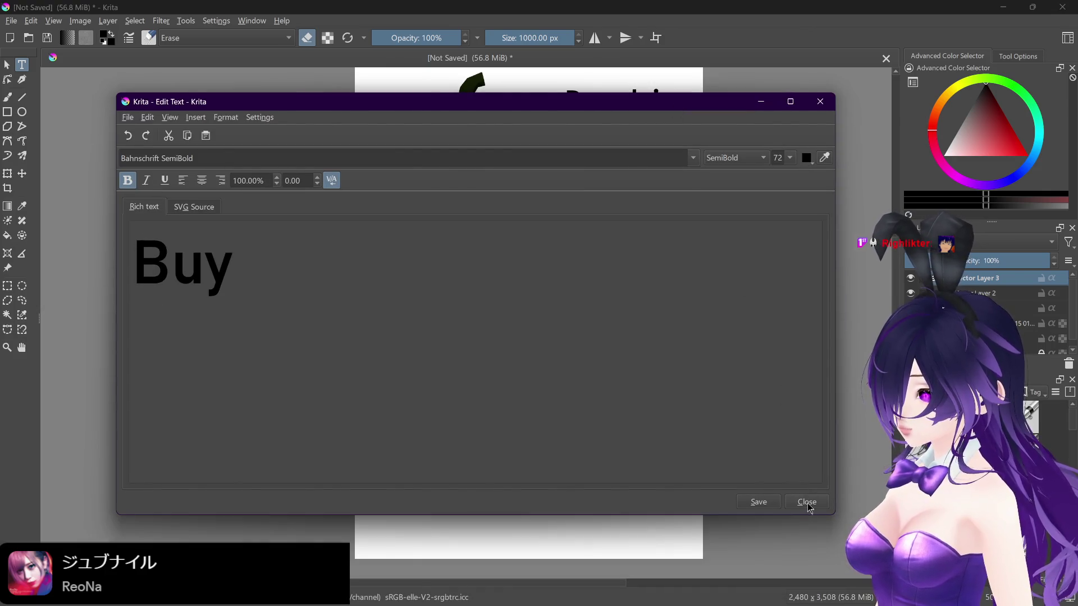
pyautogui.click(806, 503)
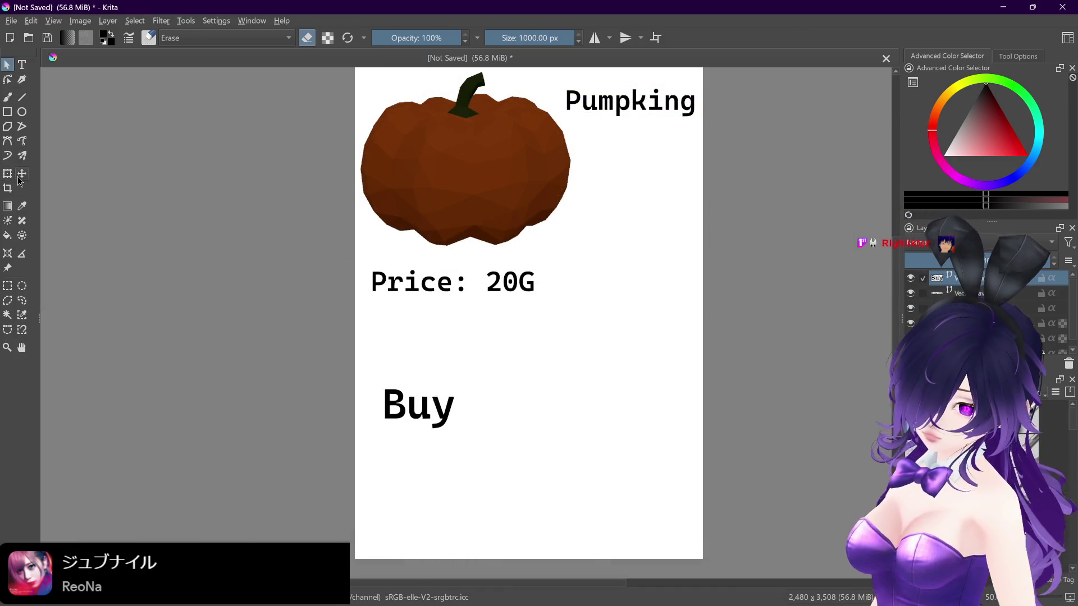
# Step: Drag the Buy label down the card, then settle it slightly up and right
pyautogui.moveTo(425, 409)
pyautogui.mouseDown()
pyautogui.moveTo(417, 461)
pyautogui.moveTo(432, 476)
pyautogui.mouseUp()
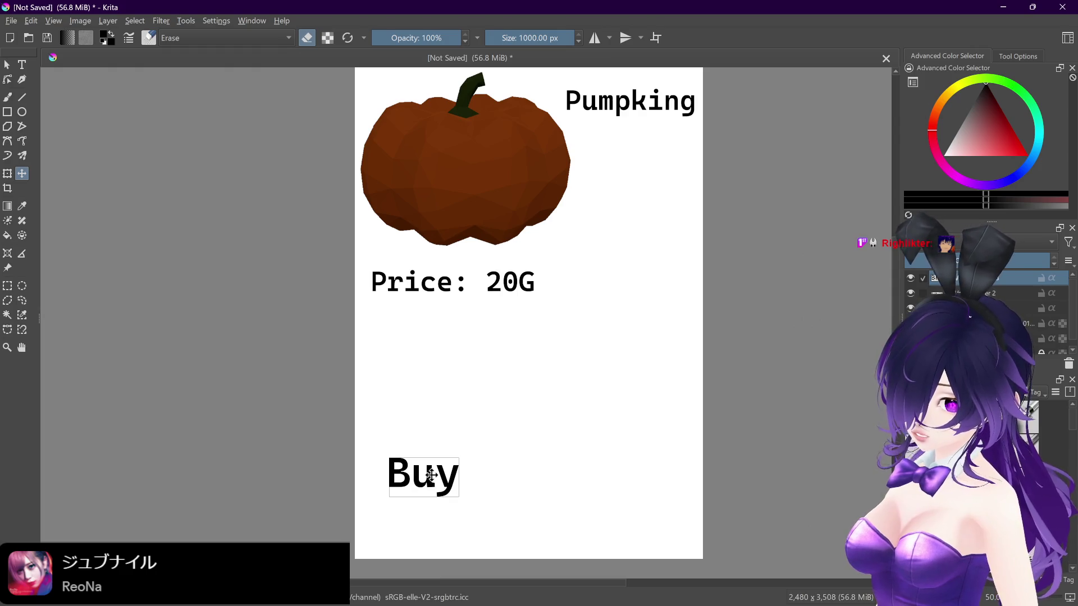
pyautogui.moveTo(469, 387); pyautogui.dragTo(461, 421)
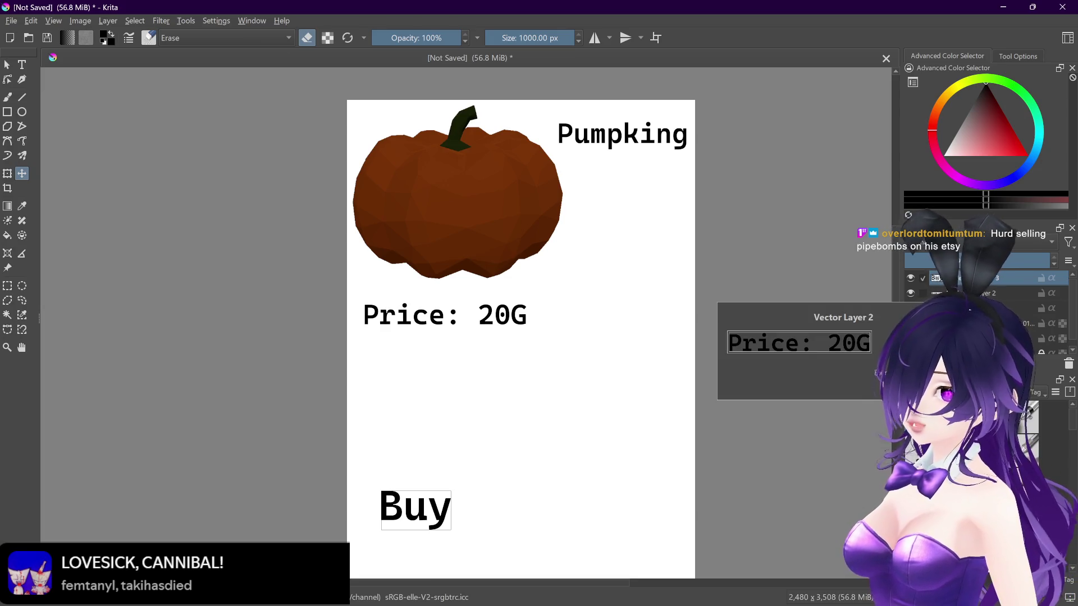
pyautogui.moveTo(428, 501); pyautogui.dragTo(435, 492)
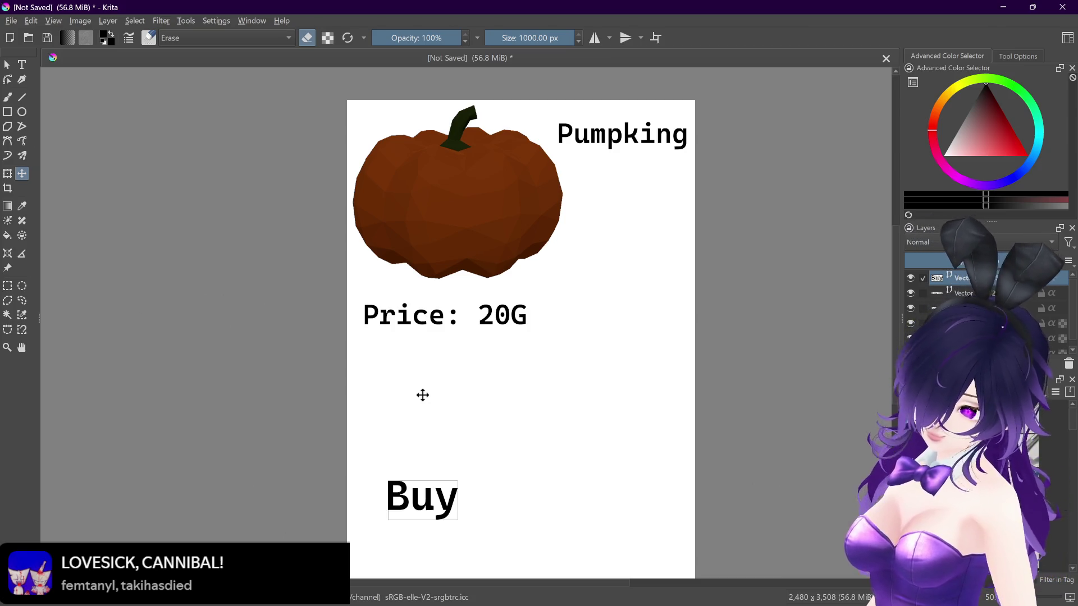
pyautogui.click(10, 20)
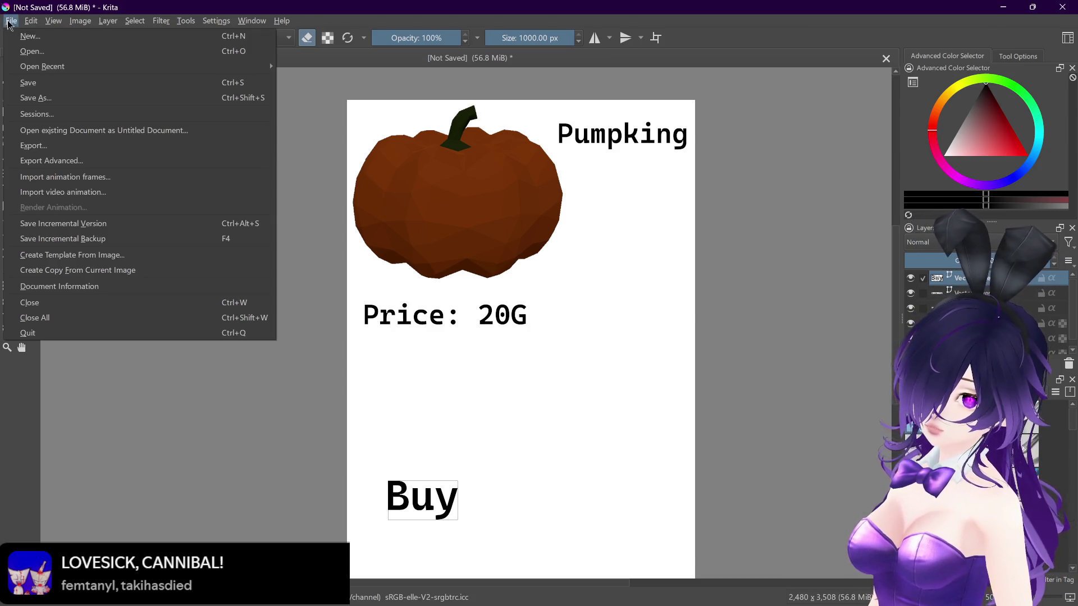
# Step: Leave Krita and bring up the Pictures > Screenshots folder window
pyautogui.click(330, 250)
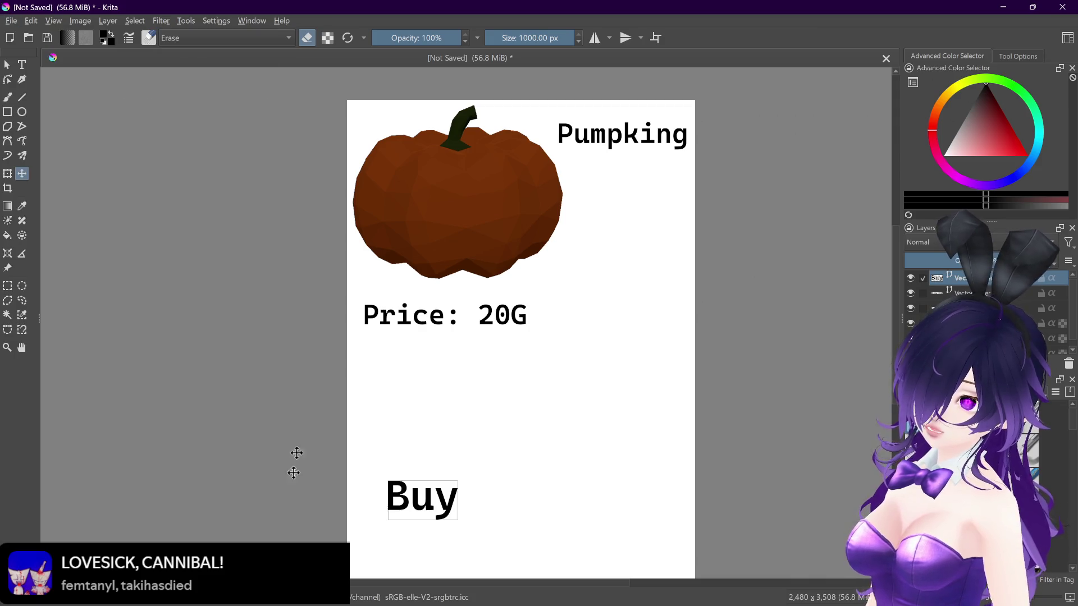
pyautogui.click(580, 591)
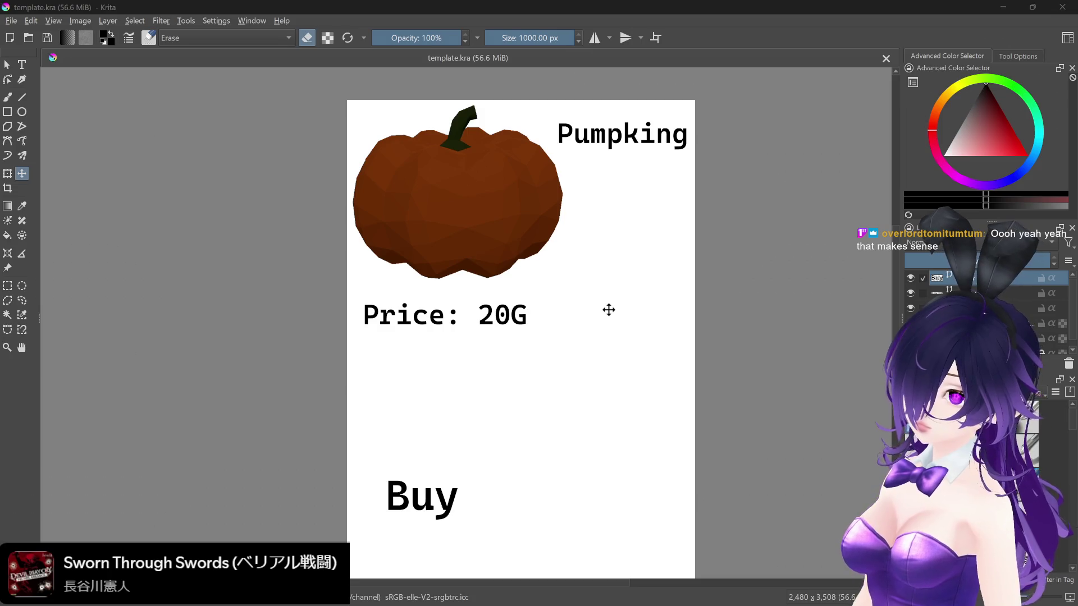
pyautogui.moveTo(317, 605)
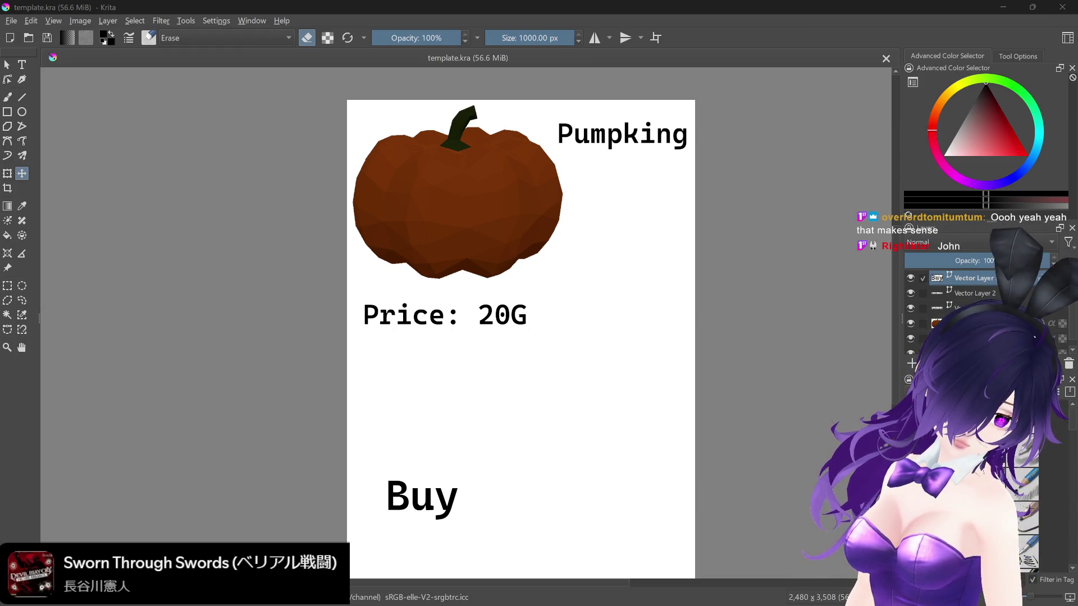
pyautogui.hotkey('alt', 'Tab')
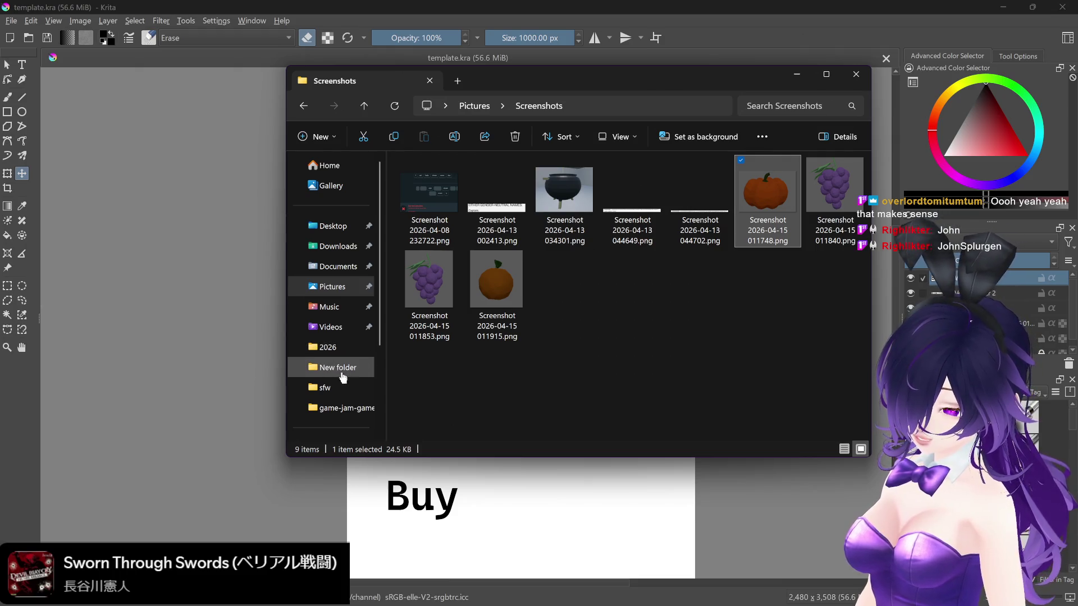
# Step: Drag the Screenshots folder window off to the left so the Krita card is uncovered
pyautogui.press('super+Down')
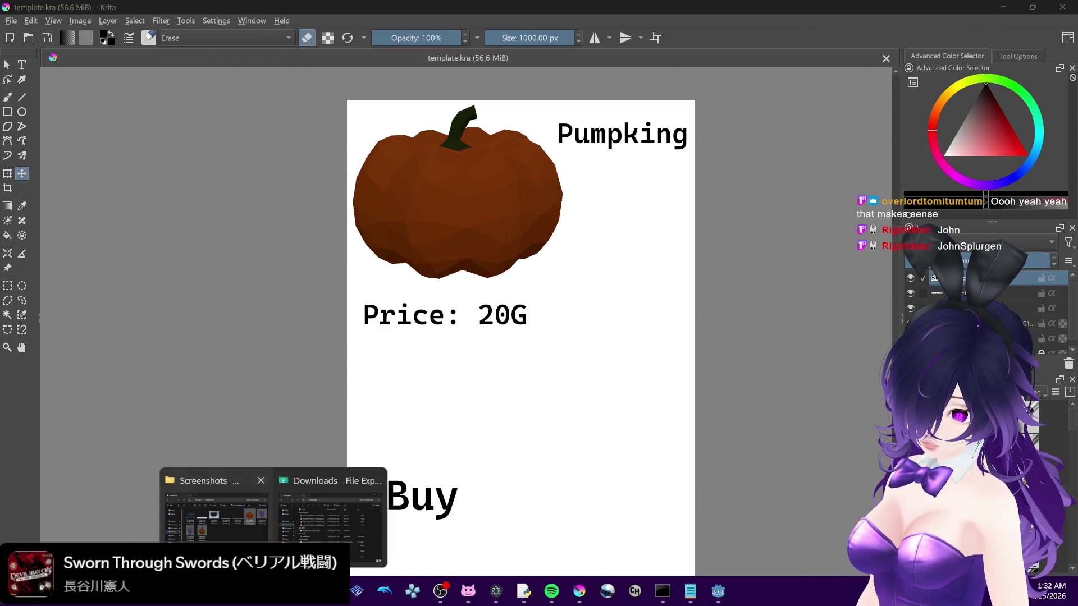
pyautogui.hotkey('alt', 'Tab')
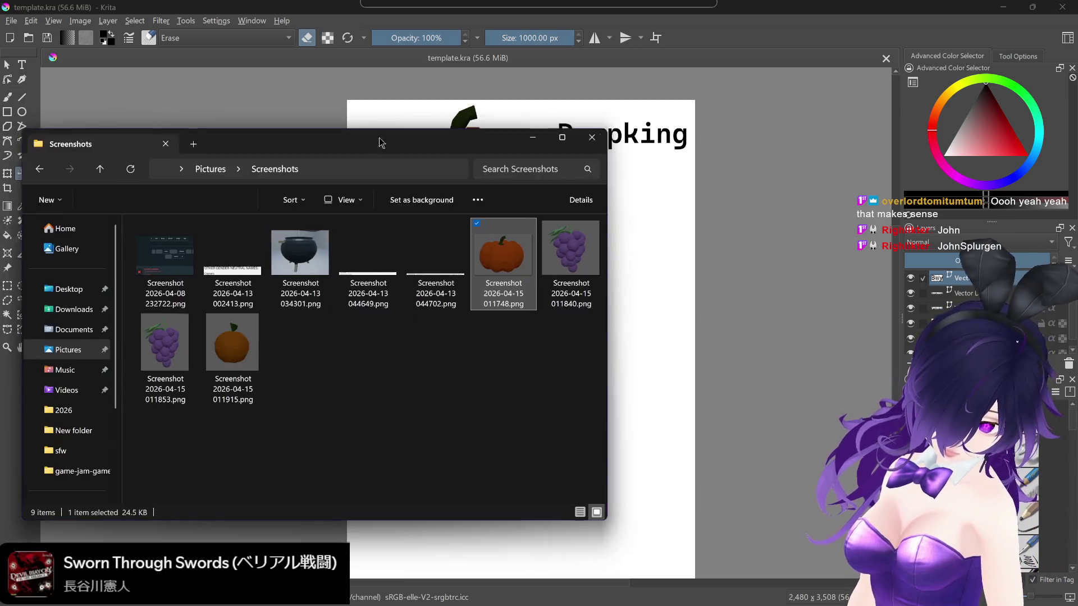
pyautogui.press('super+Down')
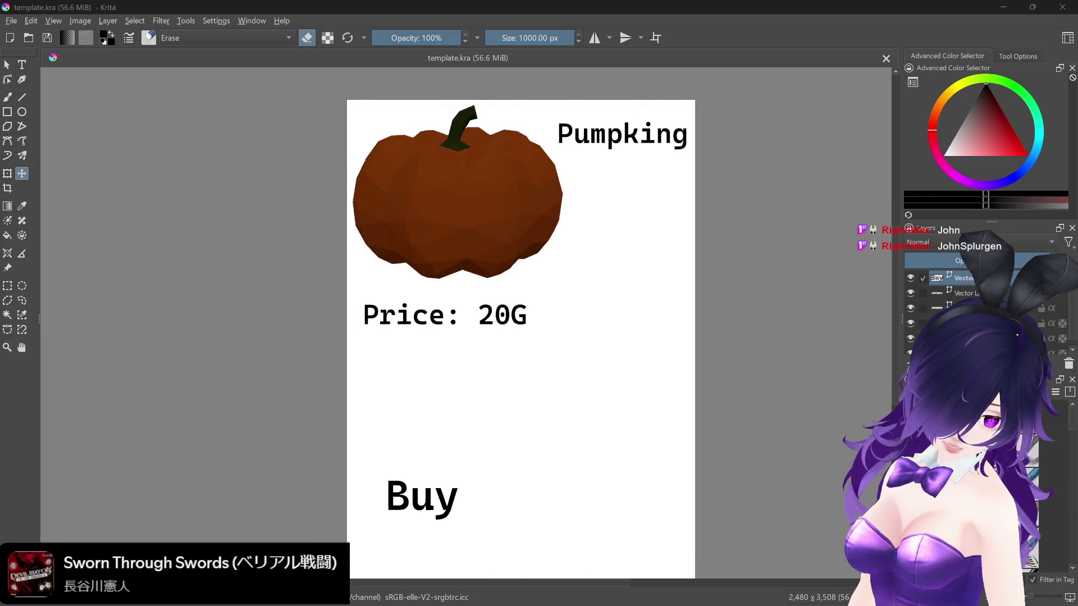
pyautogui.hotkey('alt', 'Tab')
pyautogui.moveTo(351, 158); pyautogui.dragTo(379, 153)
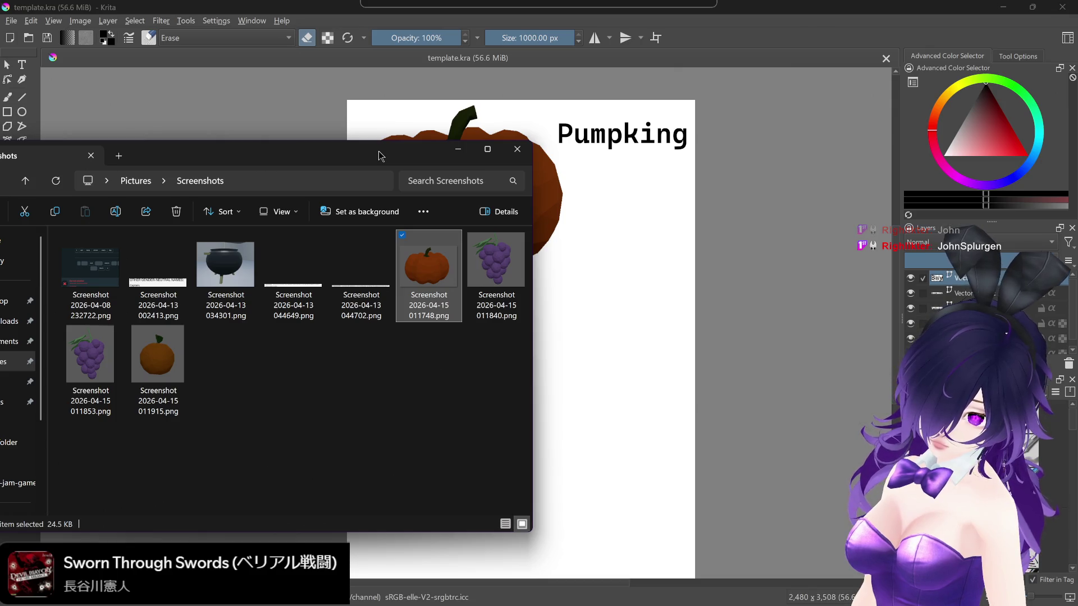
pyautogui.moveTo(380, 156); pyautogui.dragTo(0, 156)
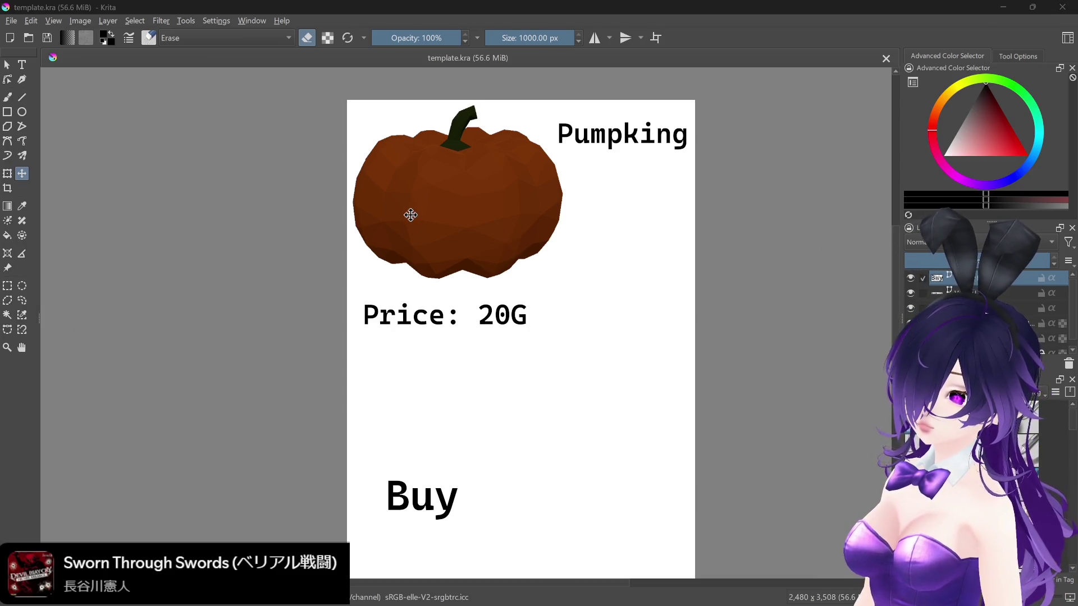
# Step: Select the Vector Layer 2 and 3 text layers and quick-group them
pyautogui.moveTo(344, 605)
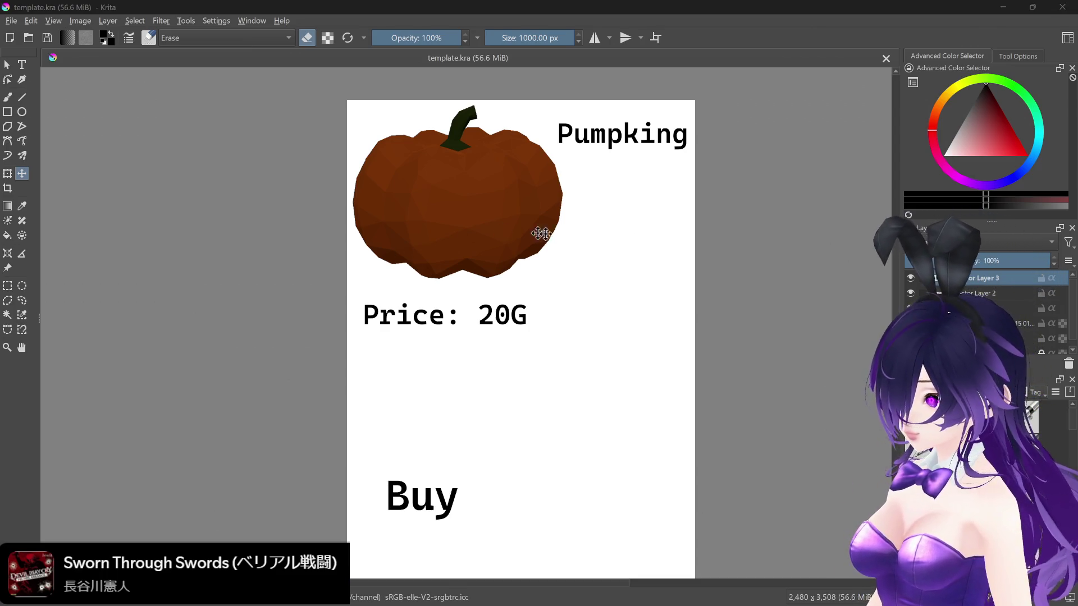
pyautogui.scroll(-1, 988, 309)
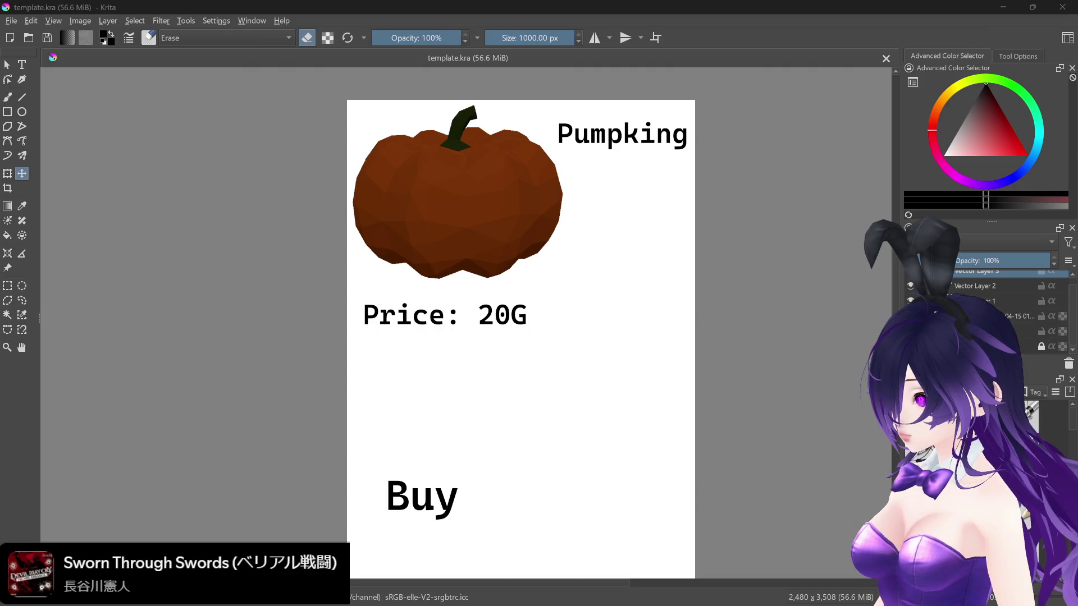
pyautogui.scroll(1, 949, 283)
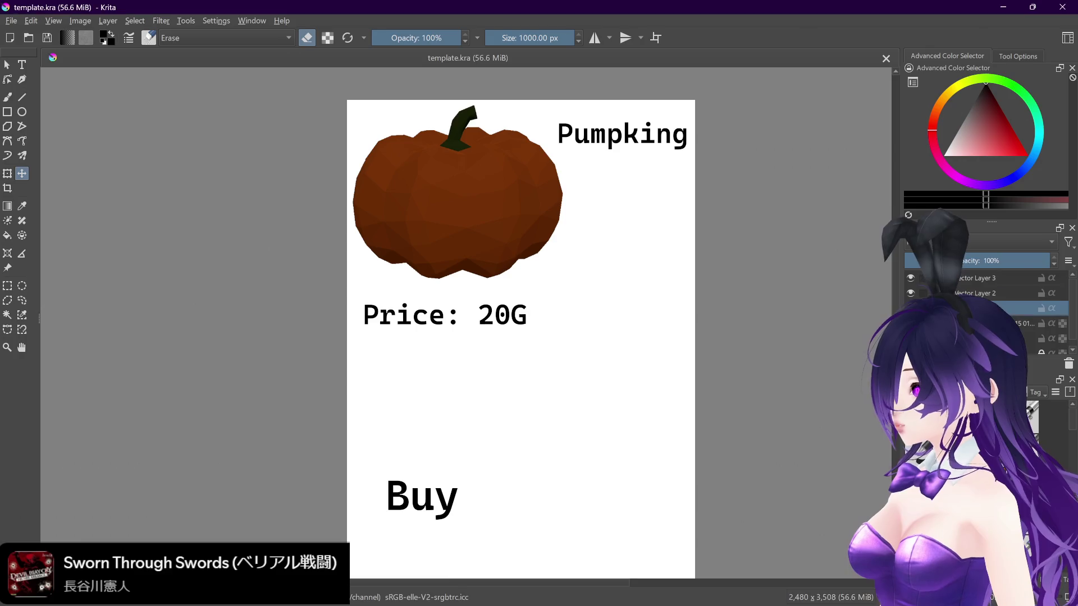
pyautogui.click(982, 291)
pyautogui.keyDown('ctrl'); pyautogui.click(982, 279); pyautogui.keyUp('ctrl')
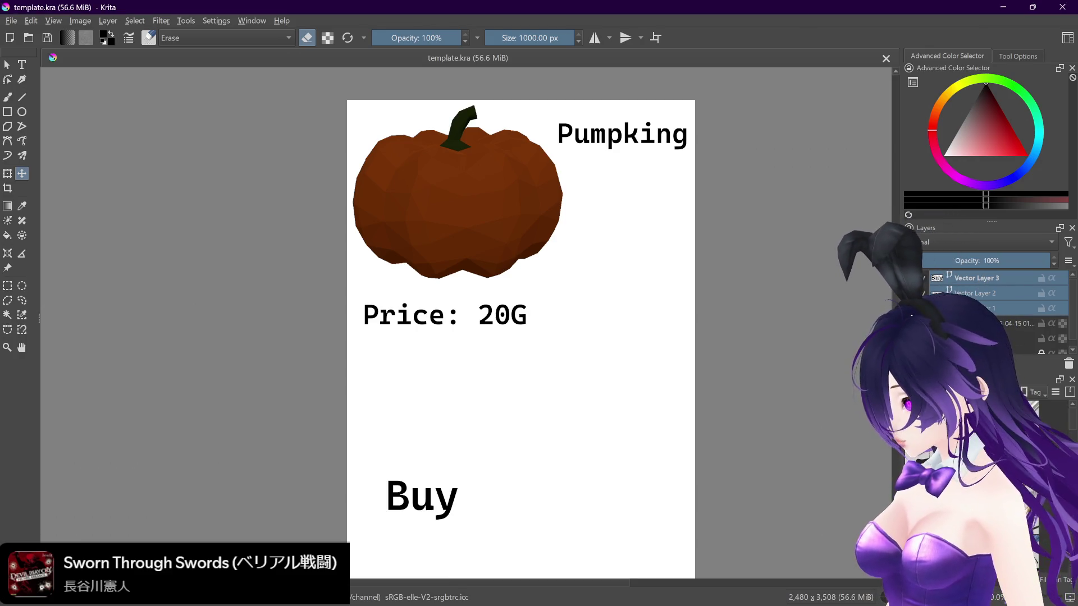
pyautogui.rightClick(985, 288)
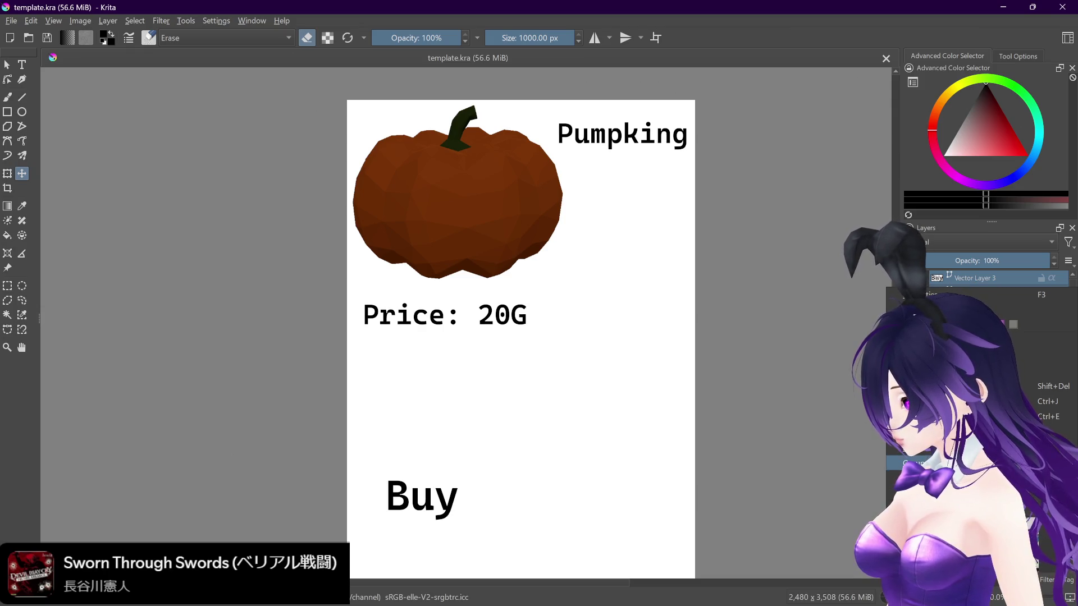
pyautogui.moveTo(910, 464)
pyautogui.press('Escape')
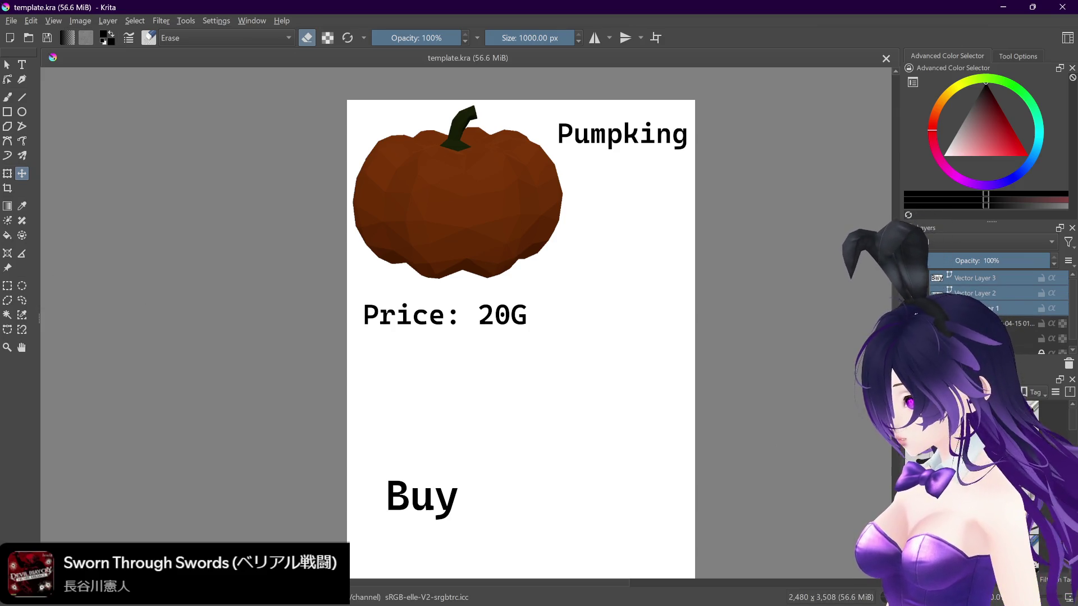
pyautogui.rightClick(980, 280)
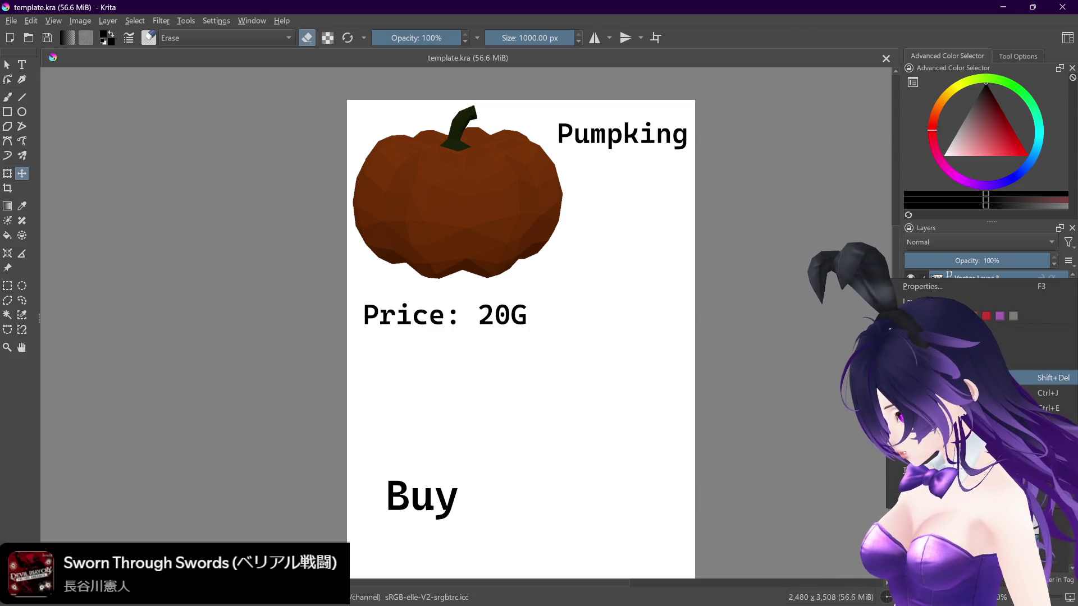
pyautogui.click(866, 450)
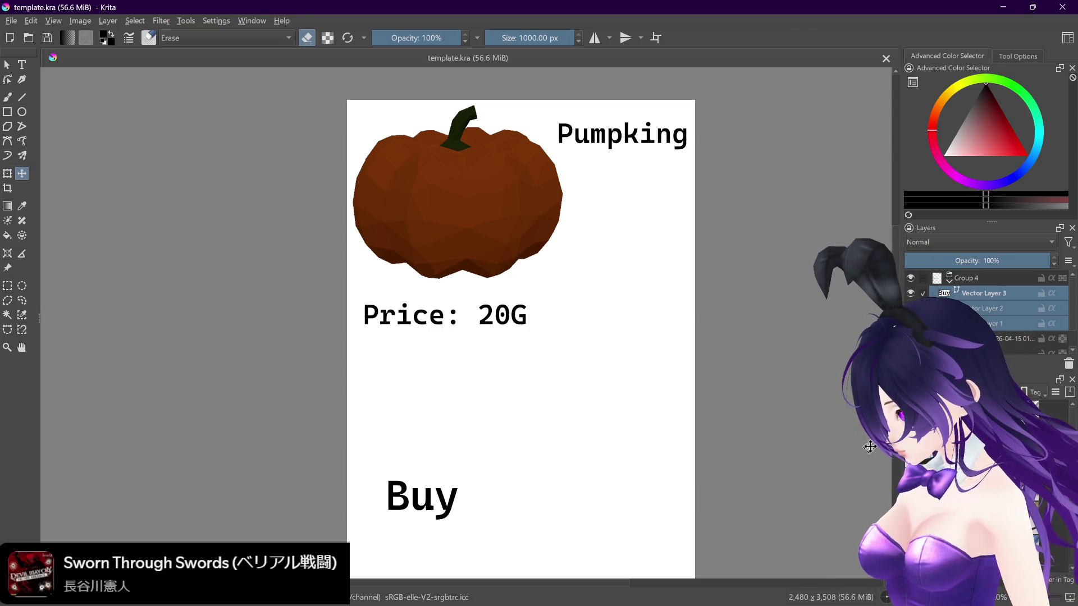
# Step: Rename the new Group 4 to 'Text', save, and collapse the group
pyautogui.click(975, 278)
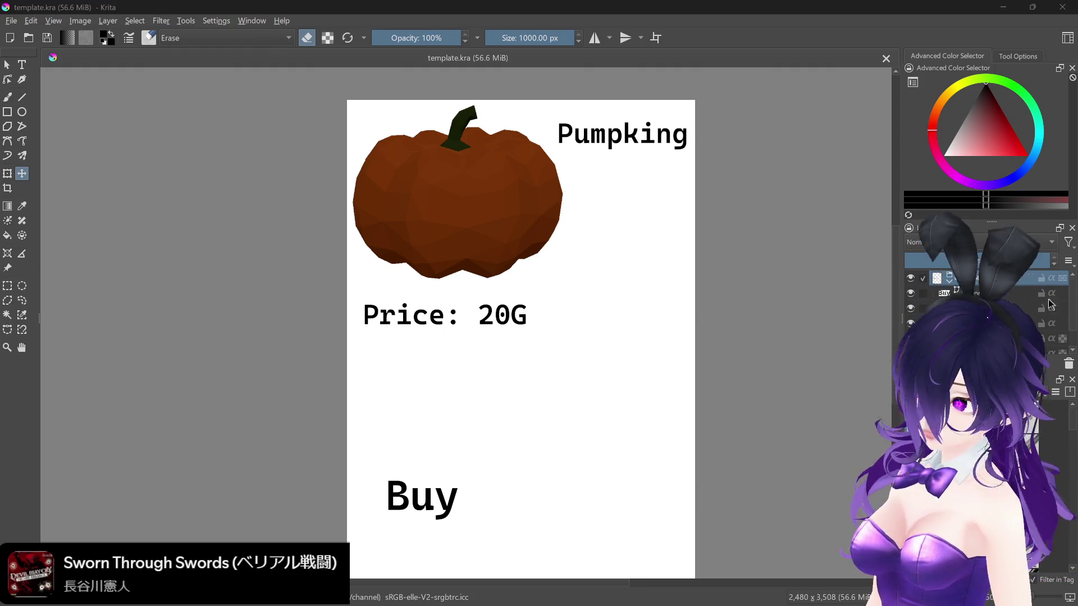
pyautogui.doubleClick(967, 277)
pyautogui.write('Text')
pyautogui.press('Return')
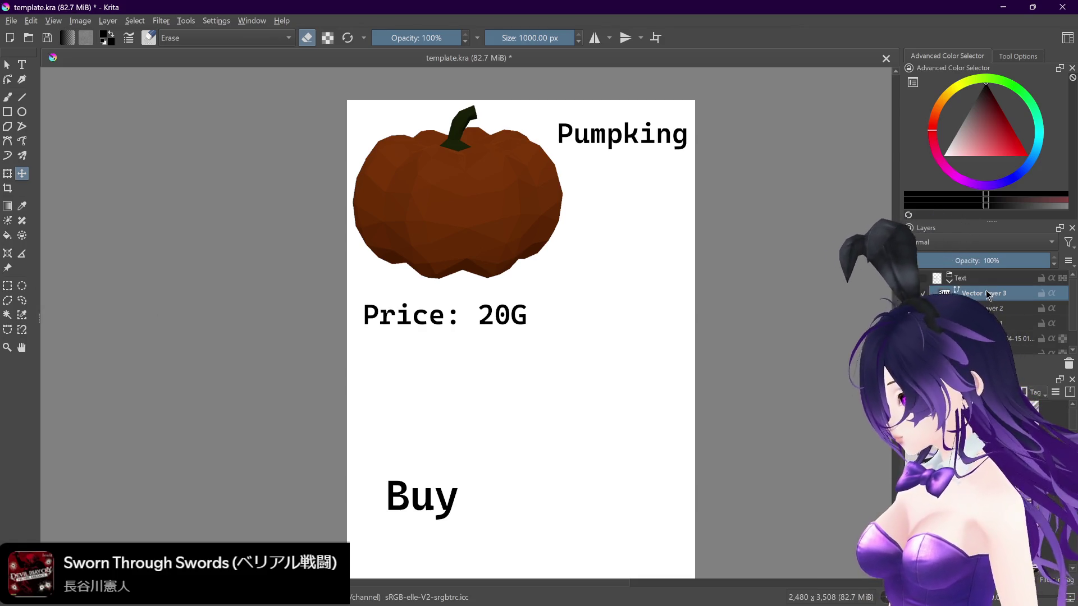
pyautogui.hotkey('ctrl', 's')
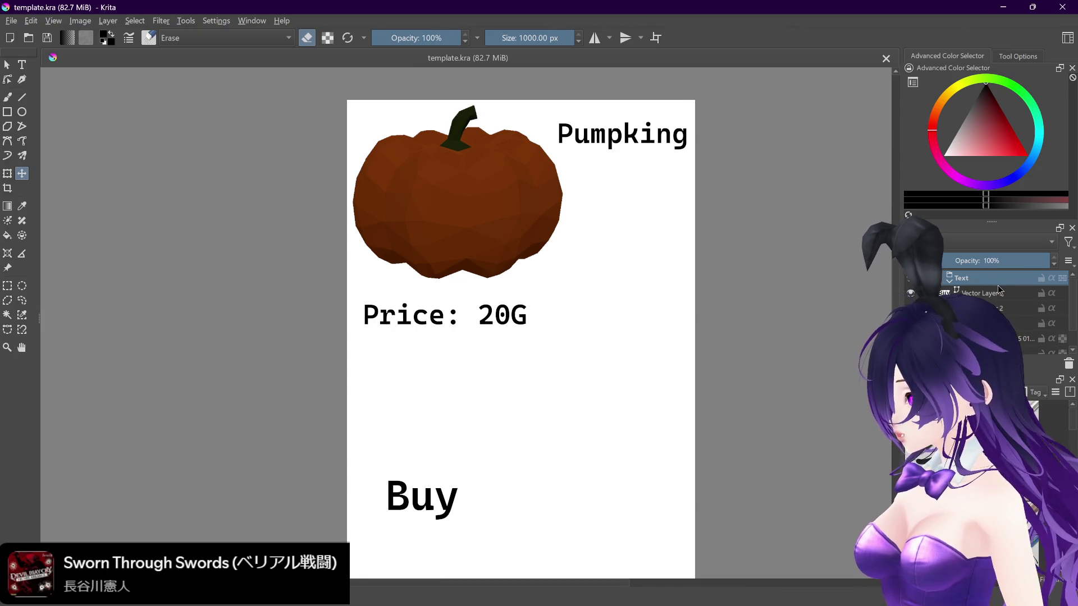
pyautogui.click(949, 281)
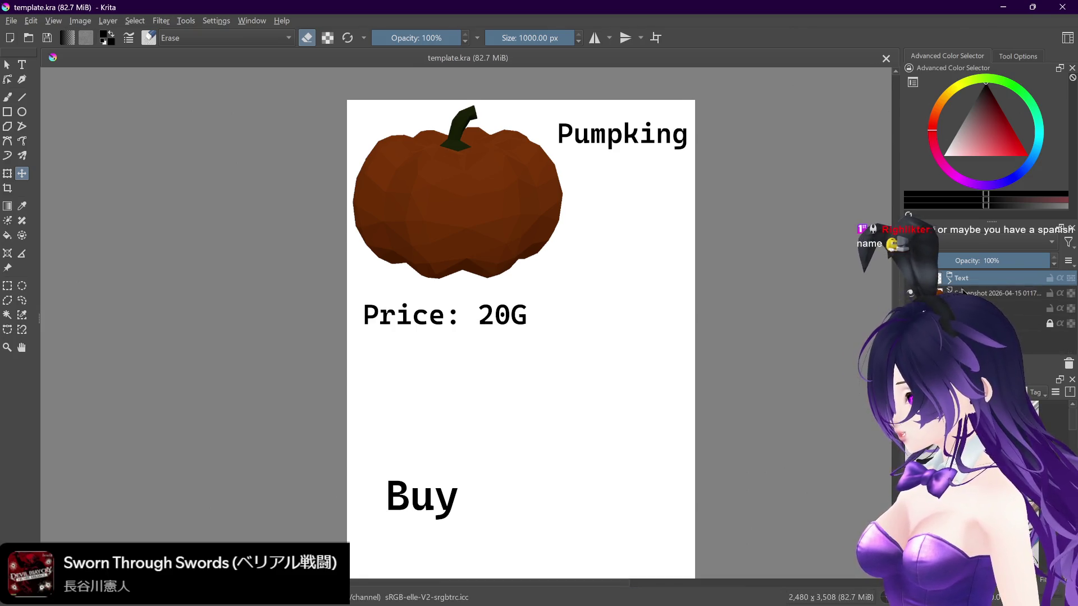
# Step: Delete the unwanted Paint Layer 1 beneath the Screenshot layer
pyautogui.click(967, 293)
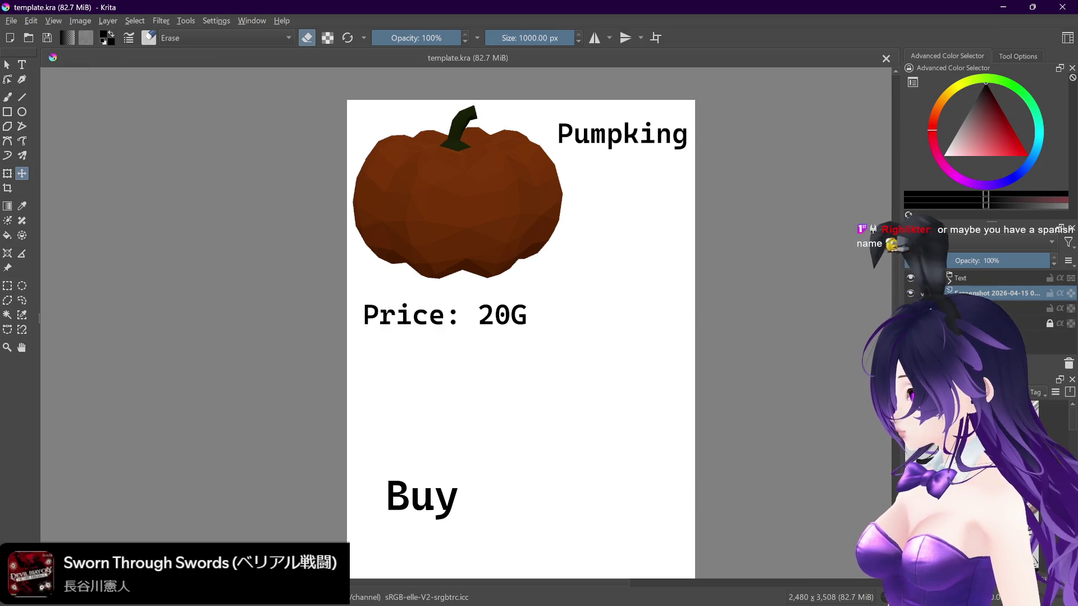
pyautogui.click(1000, 308)
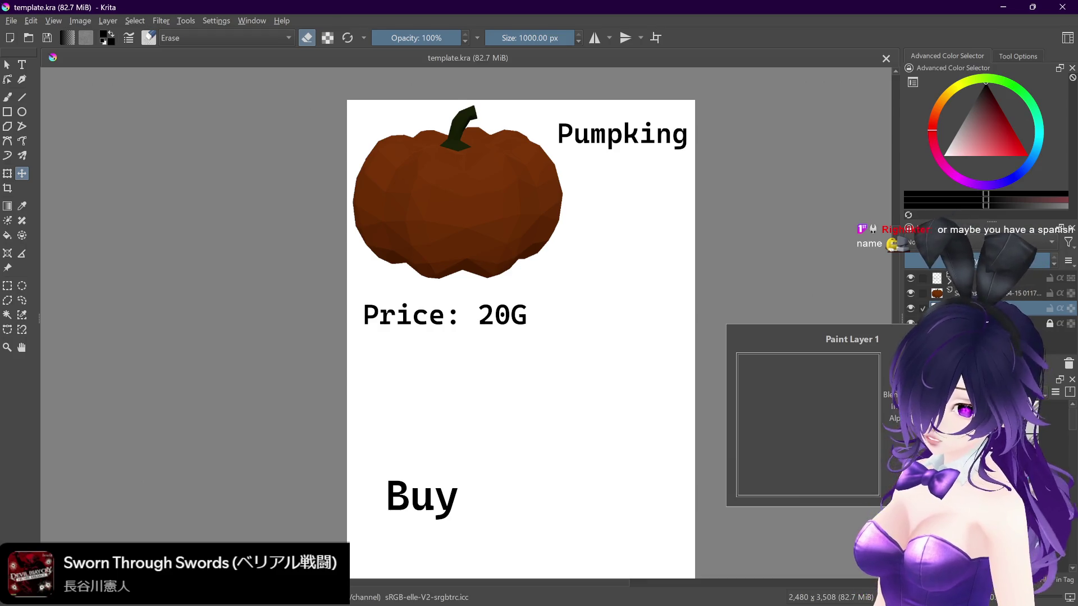
pyautogui.rightClick(977, 308)
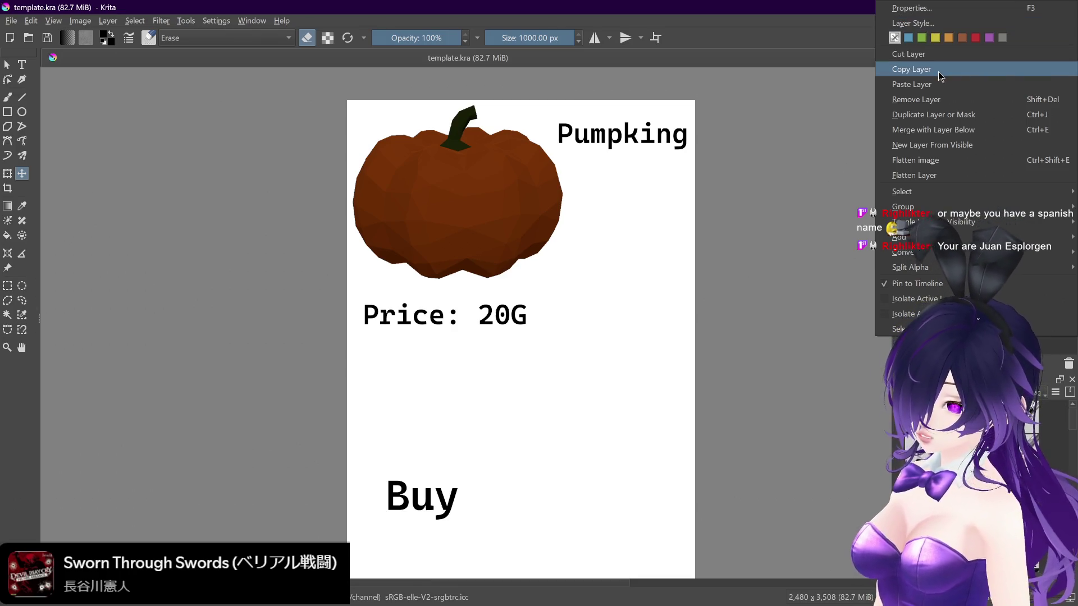
pyautogui.click(979, 99)
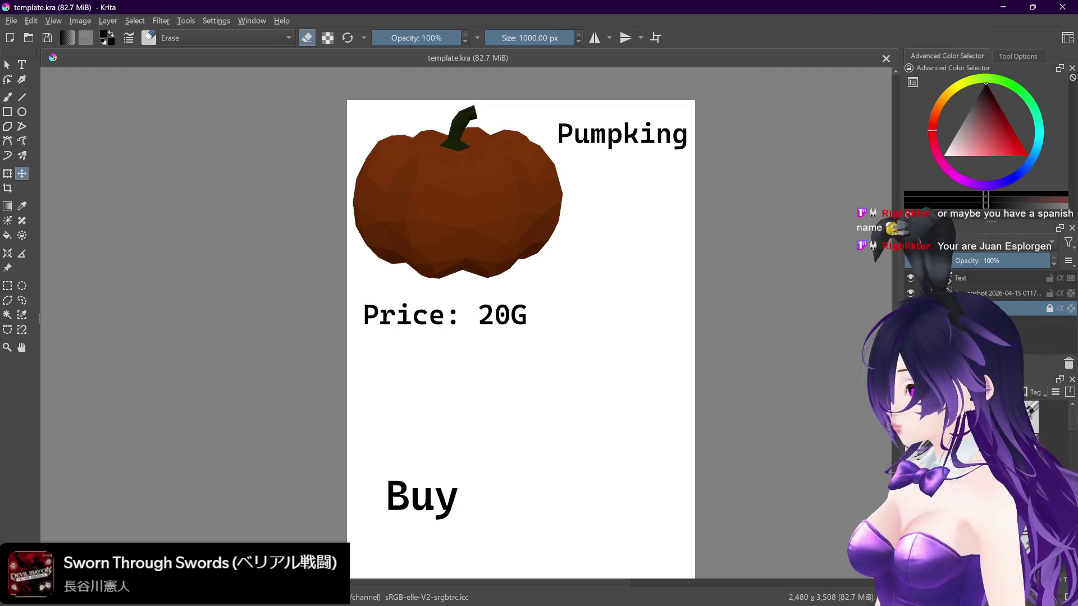
# Step: Save the pumpkin card, then drop the grapes image file onto the canvas
pyautogui.hotkey('ctrl', 's')
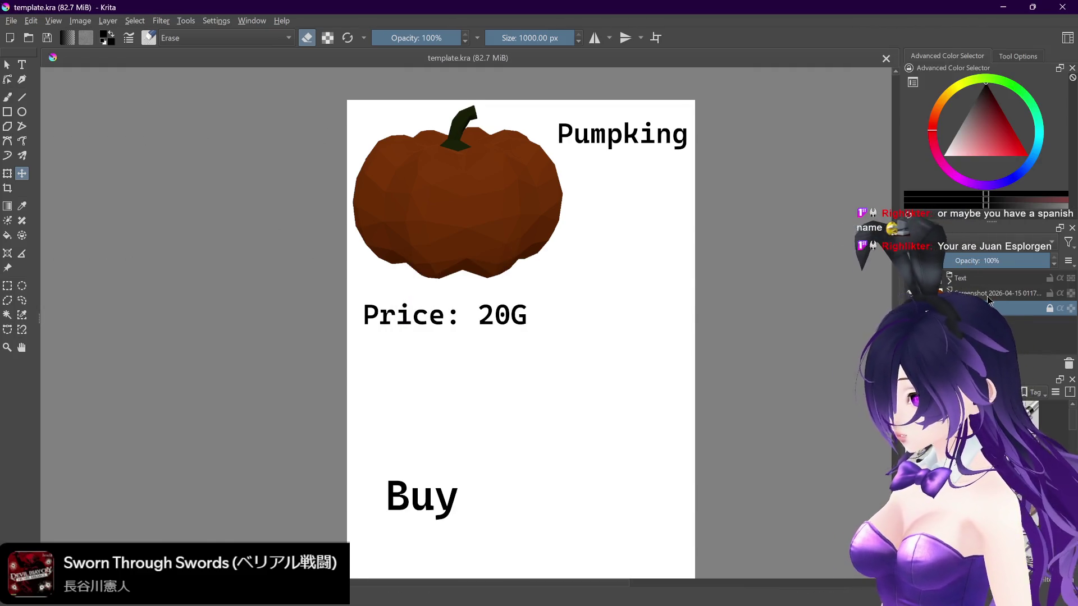
pyautogui.moveTo(987, 295)
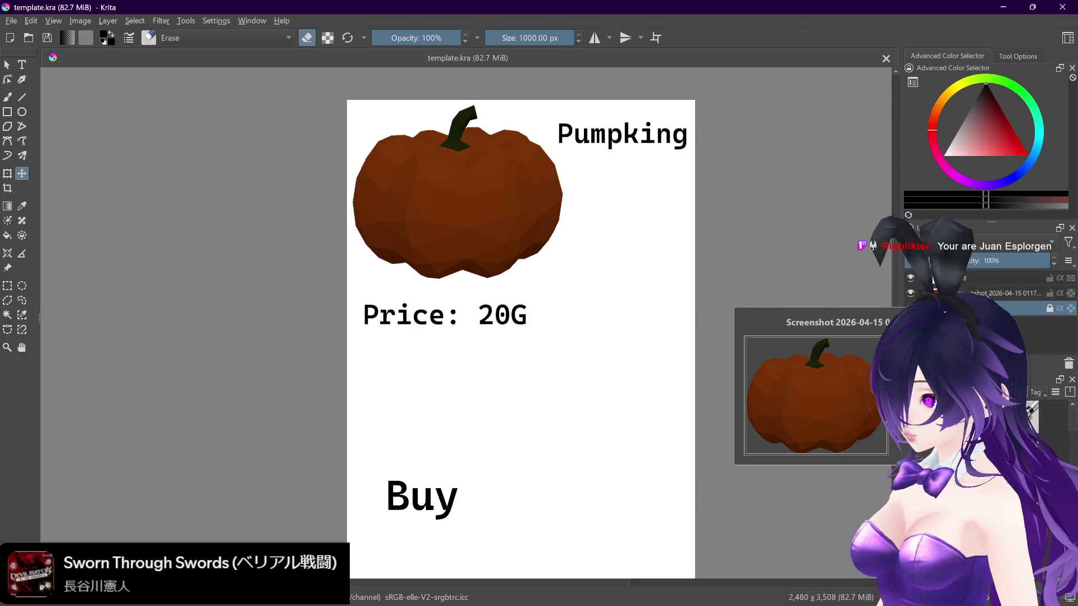
pyautogui.click(910, 293)
pyautogui.click(910, 292)
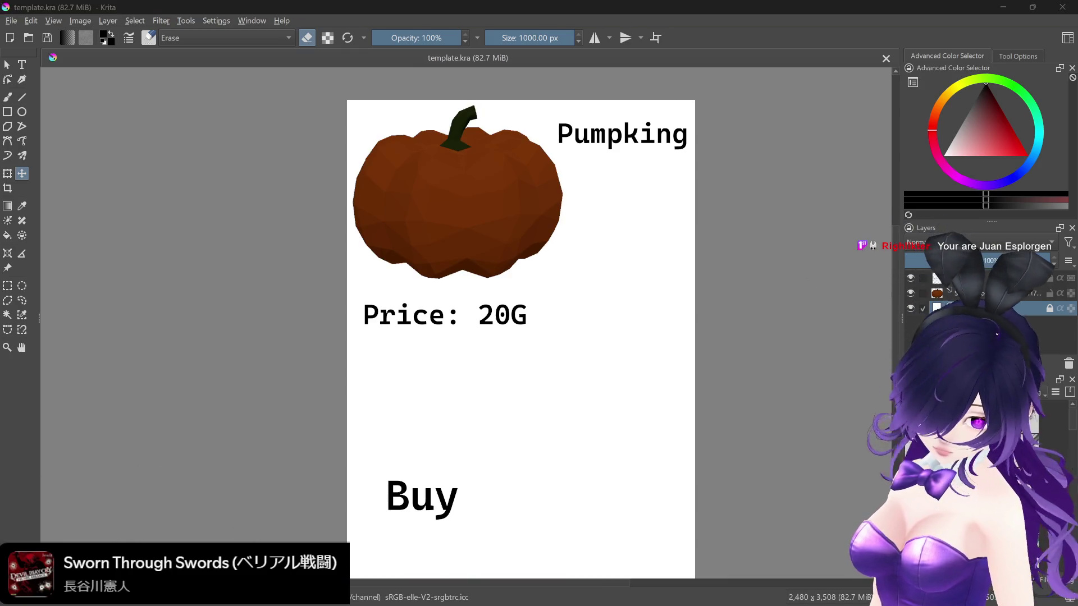
pyautogui.moveTo(0, 326)
pyautogui.mouseDown()
pyautogui.moveTo(185, 325)
pyautogui.moveTo(472, 275)
pyautogui.mouseUp()
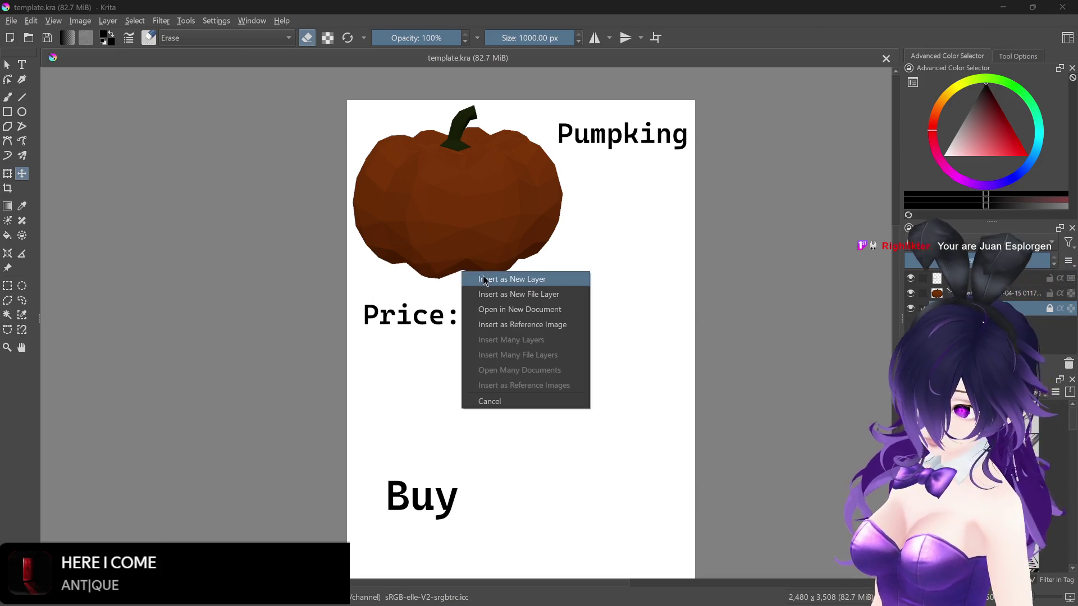
# Step: Insert the grapes image as a new layer, hide the pumpkin, and enlarge it to about 300px
pyautogui.click(487, 279)
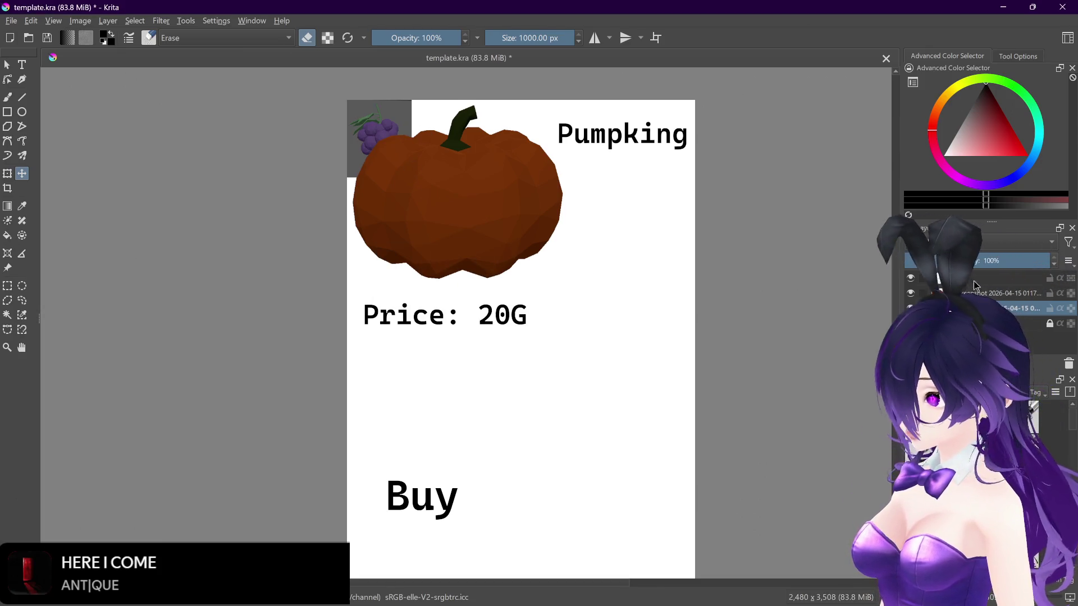
pyautogui.click(910, 293)
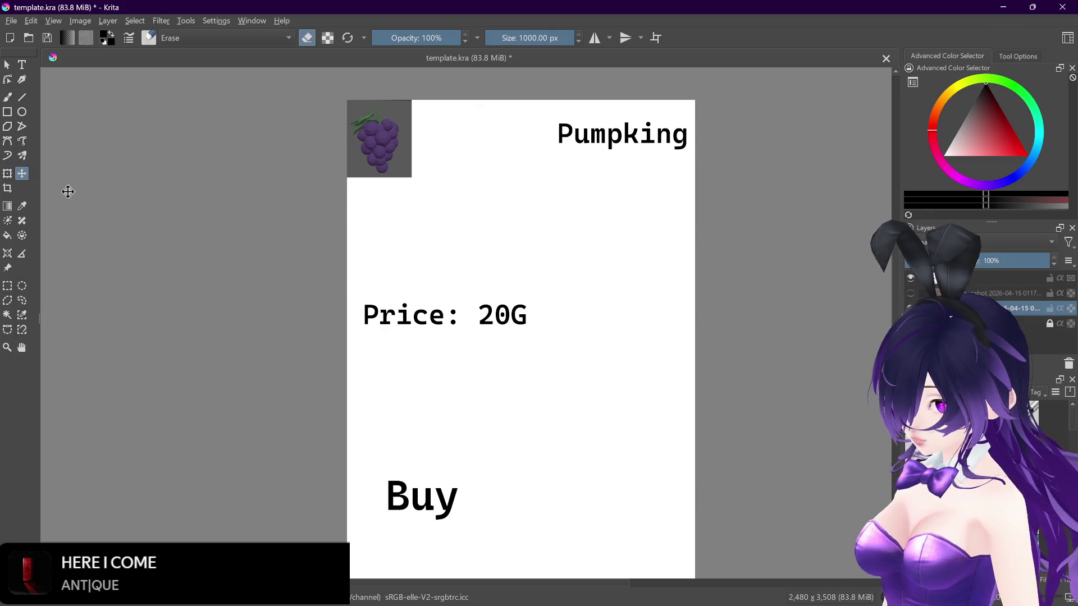
pyautogui.moveTo(412, 177); pyautogui.dragTo(538, 287)
pyautogui.moveTo(489, 211)
pyautogui.mouseDown()
pyautogui.moveTo(488, 196)
pyautogui.moveTo(499, 203)
pyautogui.mouseUp()
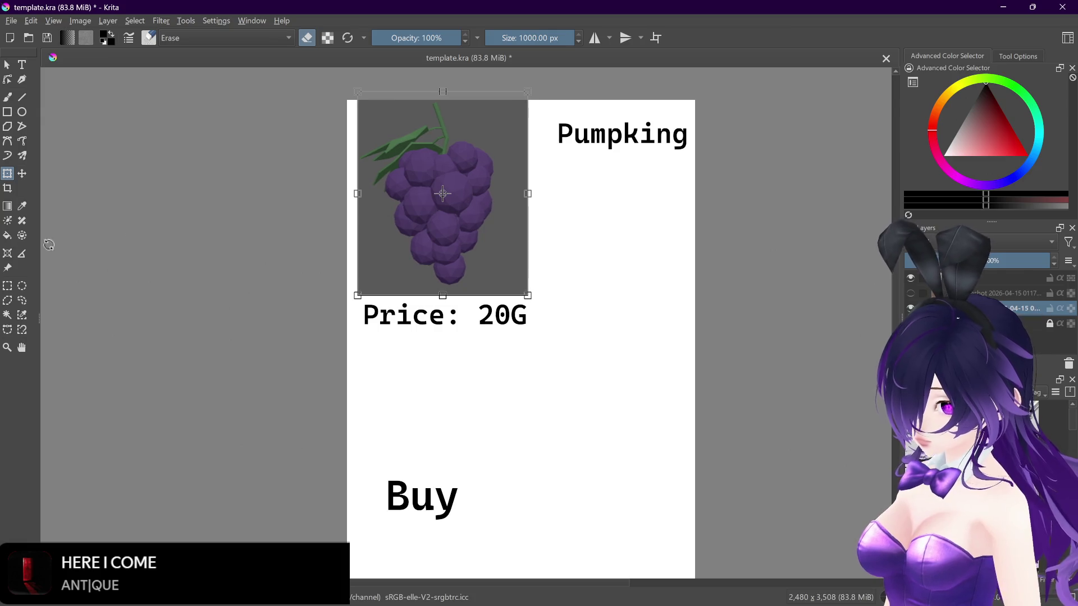
pyautogui.click(7, 316)
# Step: Select the grey background around the grapes, erase it to white, and deselect
pyautogui.click(506, 140)
pyautogui.click(8, 97)
pyautogui.moveTo(427, 163)
pyautogui.mouseDown()
pyautogui.moveTo(640, 179)
pyautogui.moveTo(503, 314)
pyautogui.mouseUp()
pyautogui.hotkey('ctrl', 'shift', 'a')
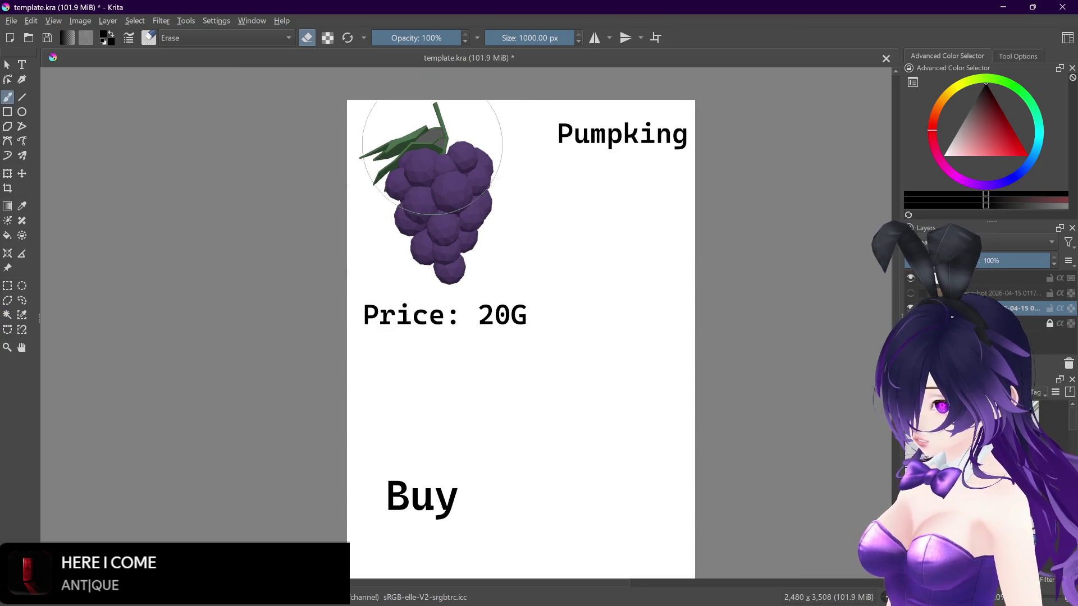
# Step: Open the Pumpking title text for editing with the whole word selected
pyautogui.click(21, 63)
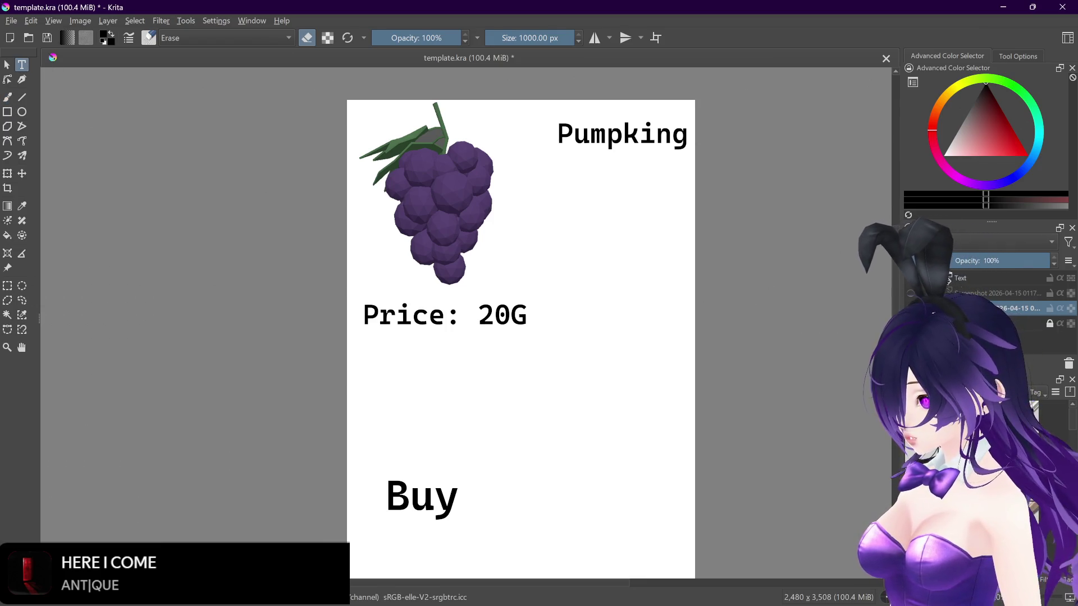
pyautogui.click(949, 278)
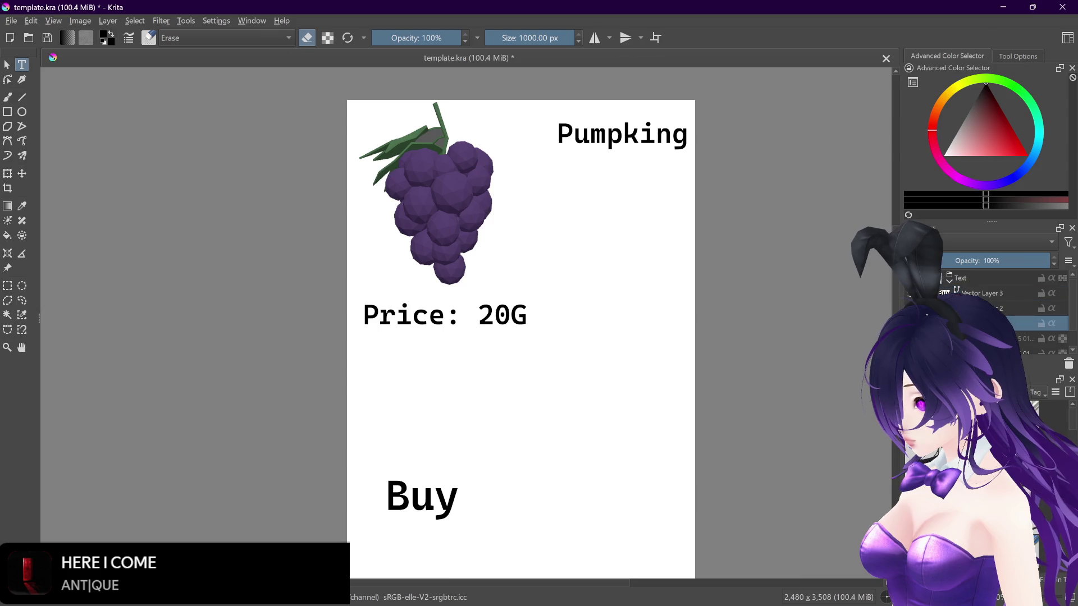
pyautogui.click(638, 136)
pyautogui.hotkey('ctrl', 'a')
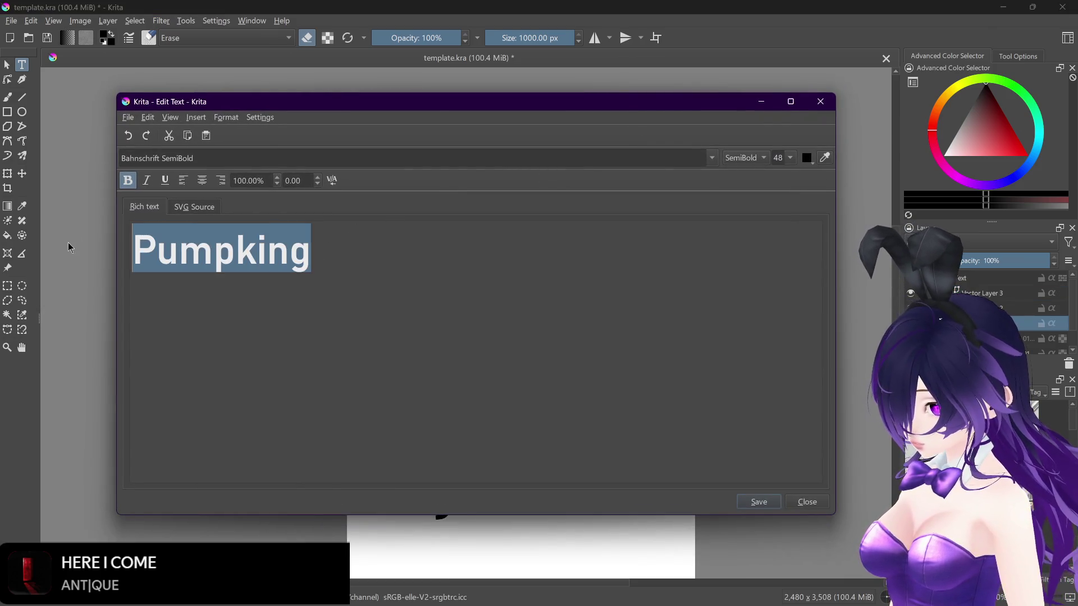
# Step: Replace the Pumpking title with 'Grapes' and save the text
pyautogui.write('Grapes')
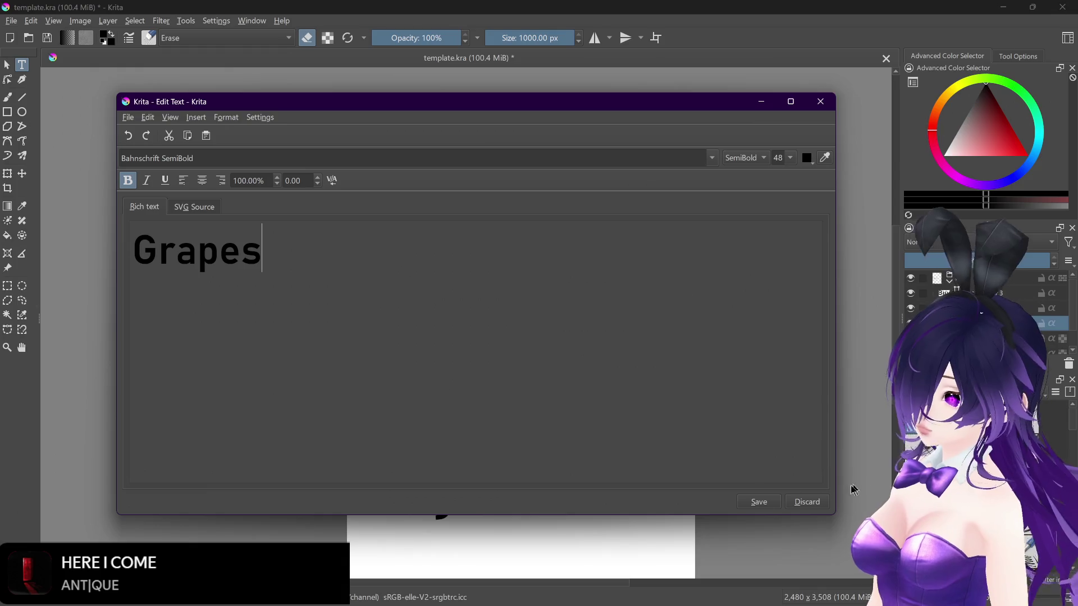
pyautogui.click(773, 501)
pyautogui.click(806, 503)
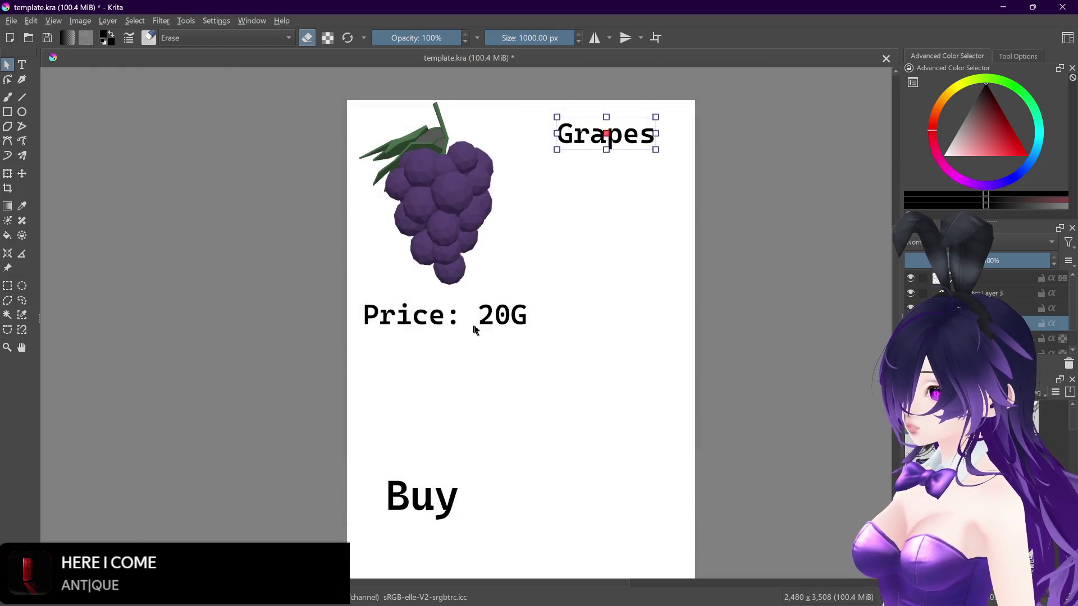
pyautogui.press('Escape')
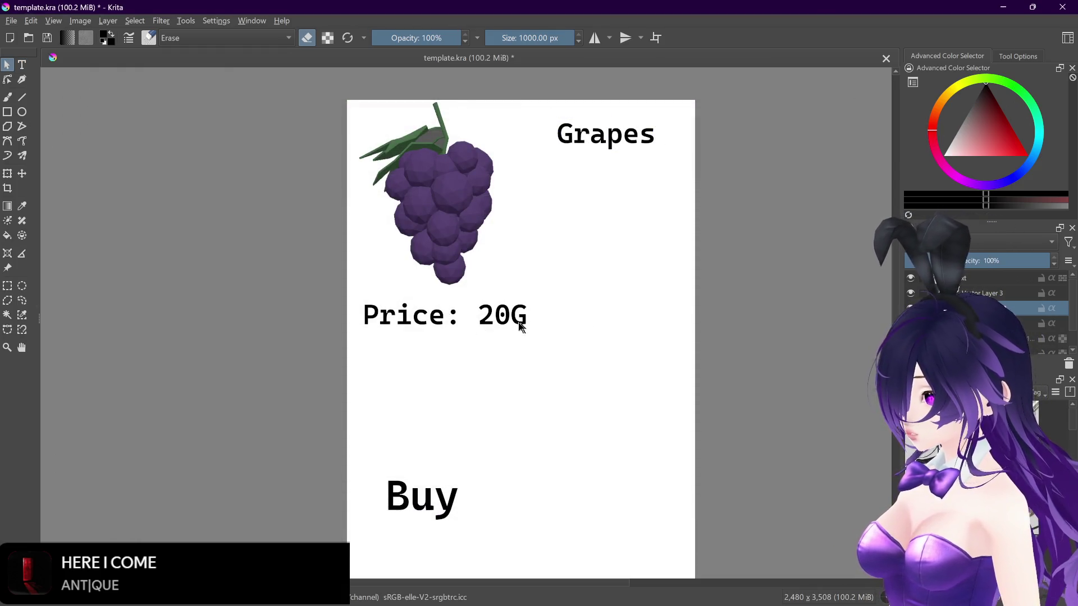
# Step: Change the price from 20 to 10 so it reads 'Price: 10G'
pyautogui.press('t')
pyautogui.doubleClick(511, 322)
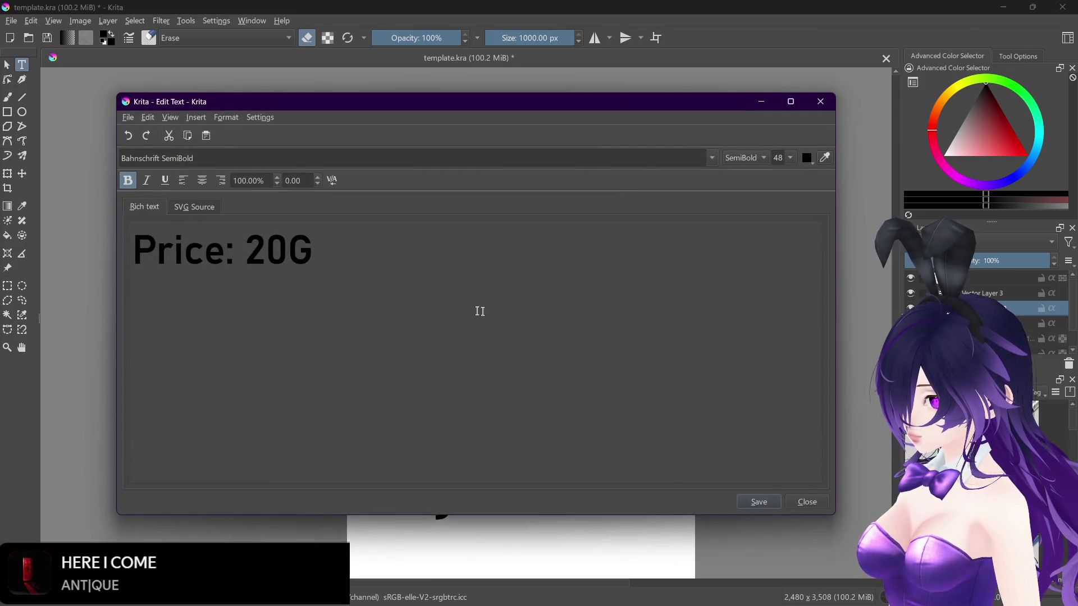
pyautogui.moveTo(283, 249); pyautogui.dragTo(246, 250)
pyautogui.write('10')
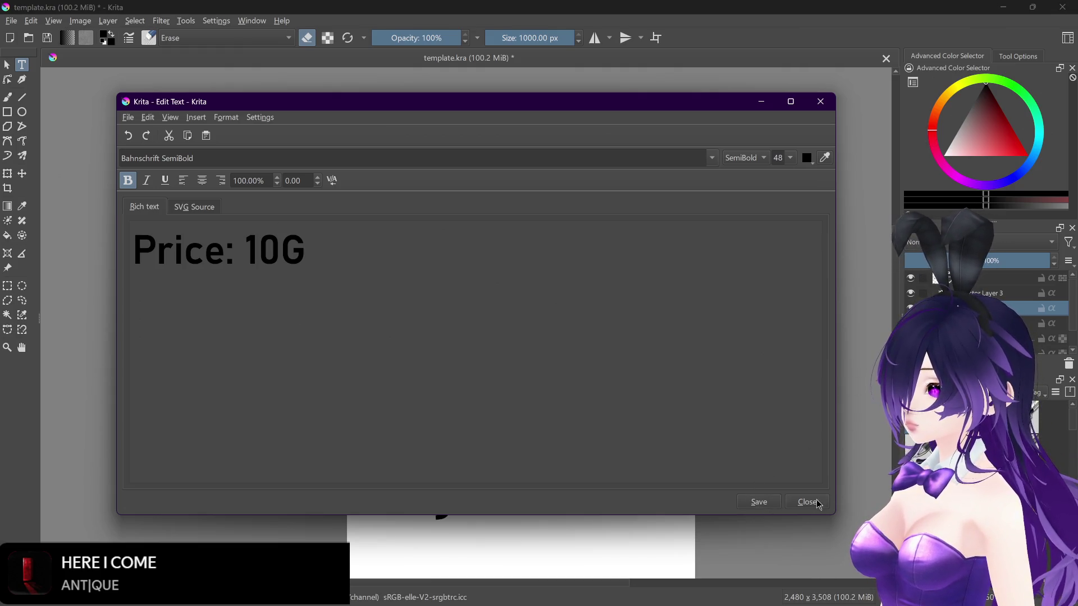
pyautogui.click(818, 503)
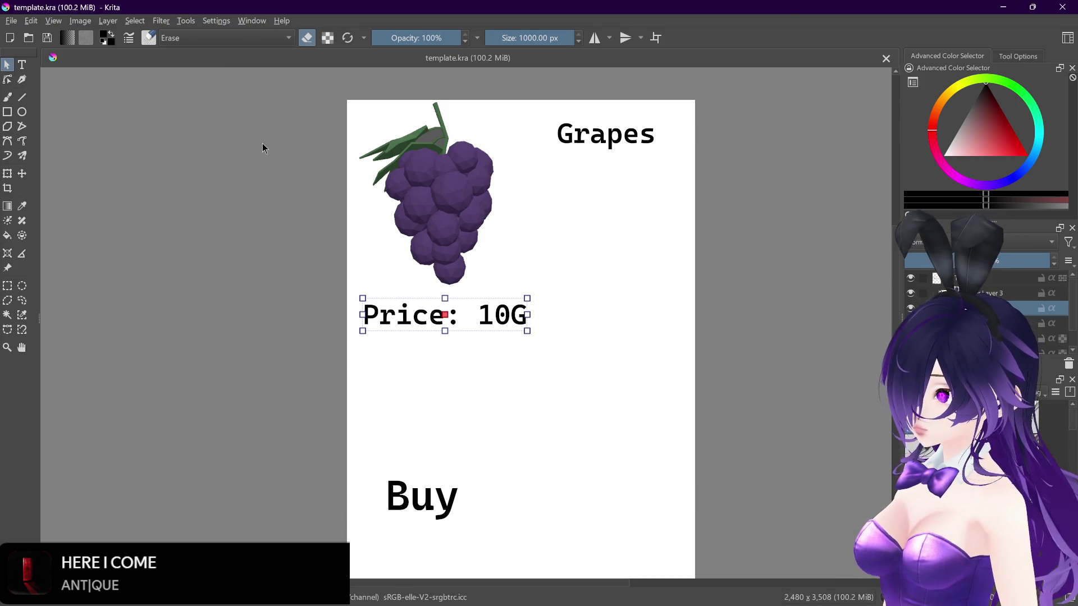
pyautogui.click(14, 20)
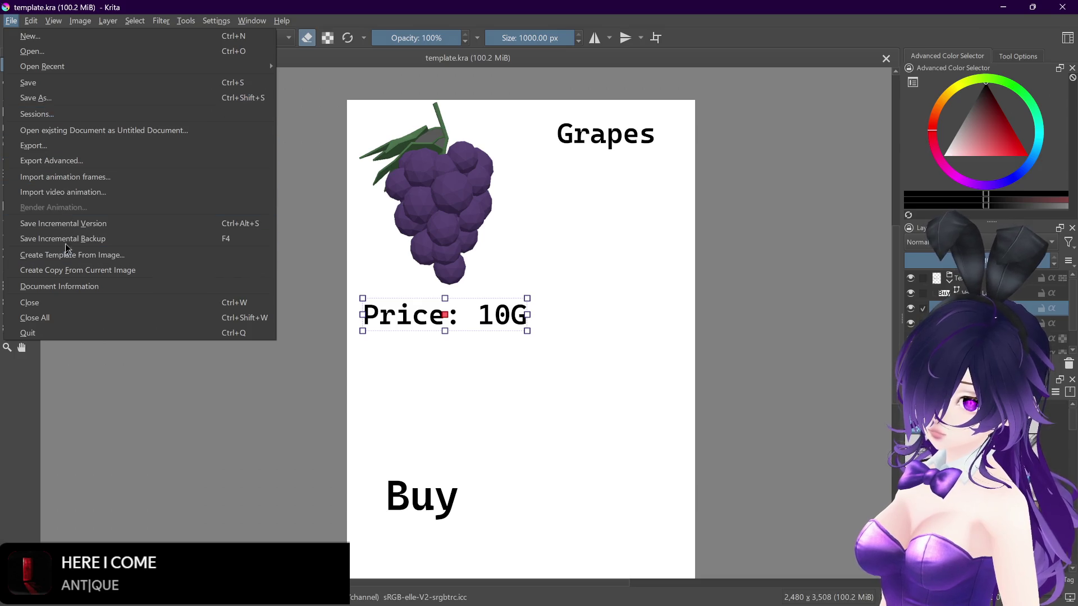
# Step: Export the card as grapes.png into the GameJam folder, then undo the grapes picture
pyautogui.click(66, 161)
pyautogui.write('grapes')
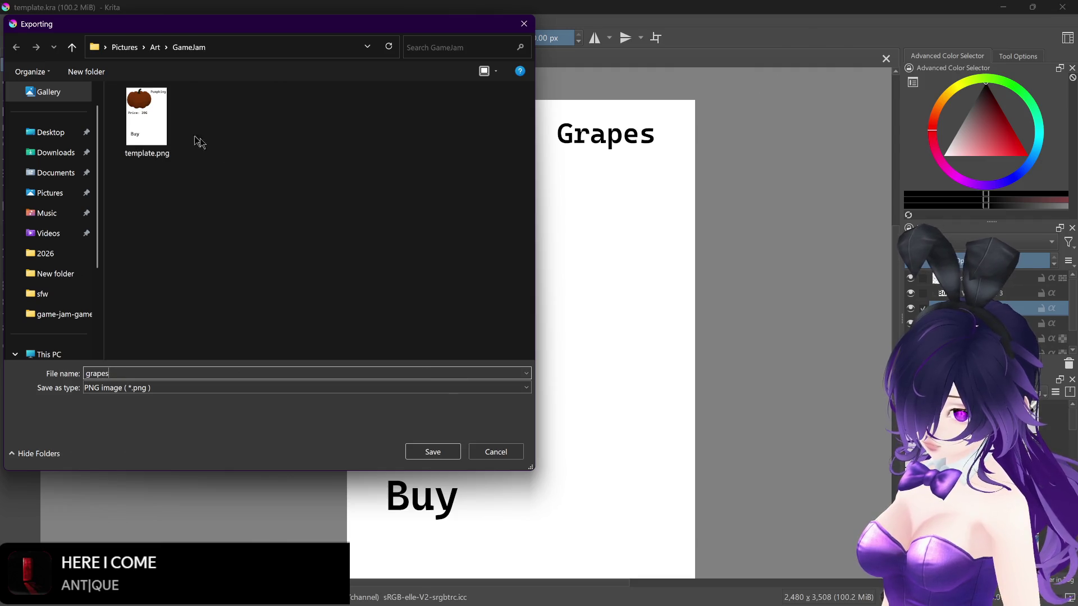
pyautogui.click(431, 452)
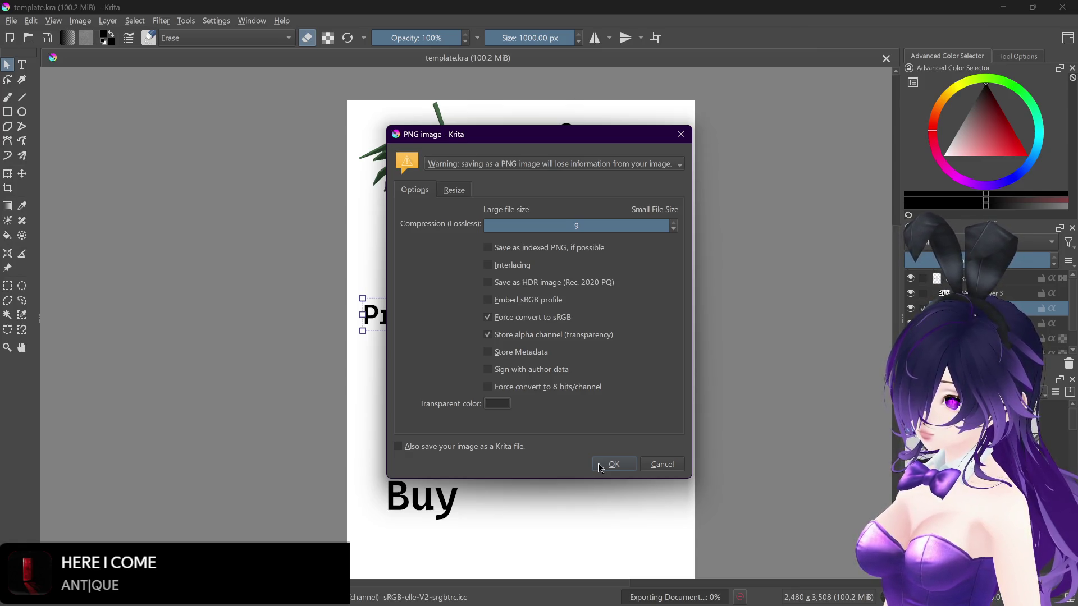
pyautogui.click(600, 466)
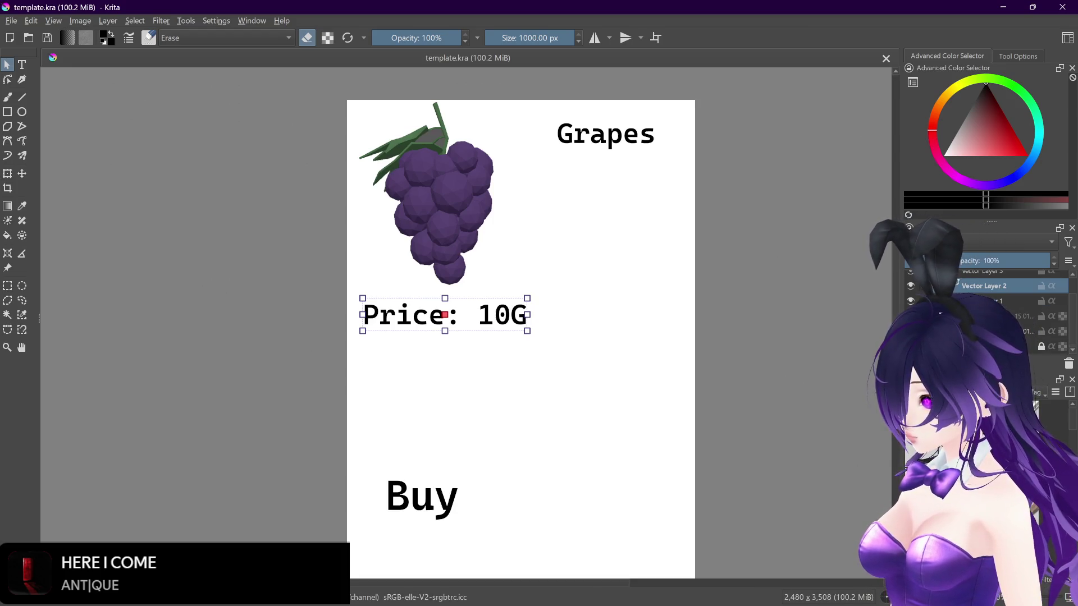
pyautogui.hotkey('ctrl', 'z')
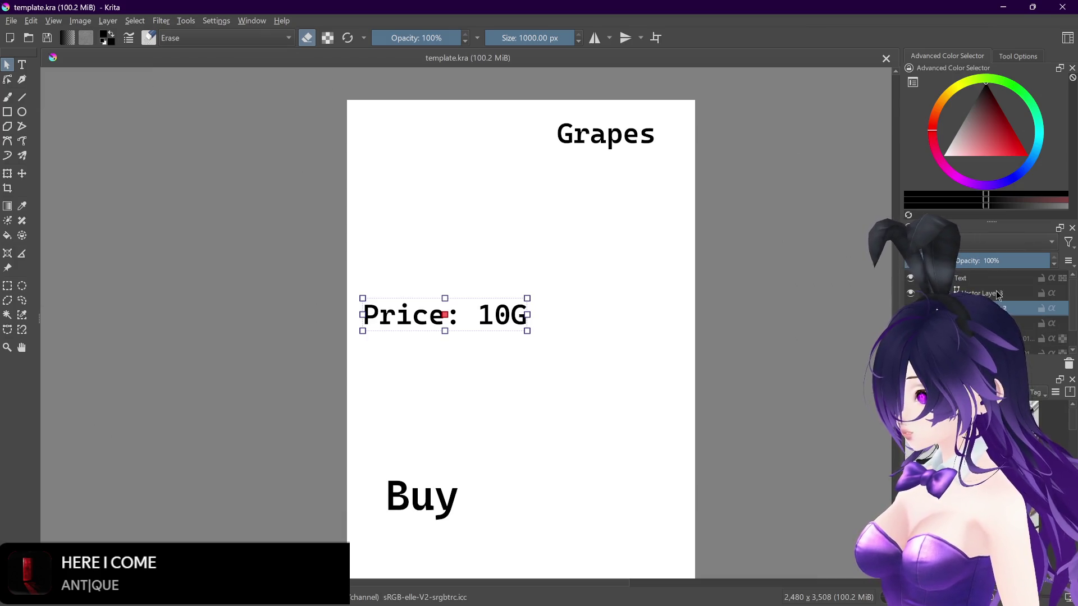
# Step: Insert the orange image as a new layer, enlarged and placed at the card's top-left
pyautogui.moveTo(393, 602)
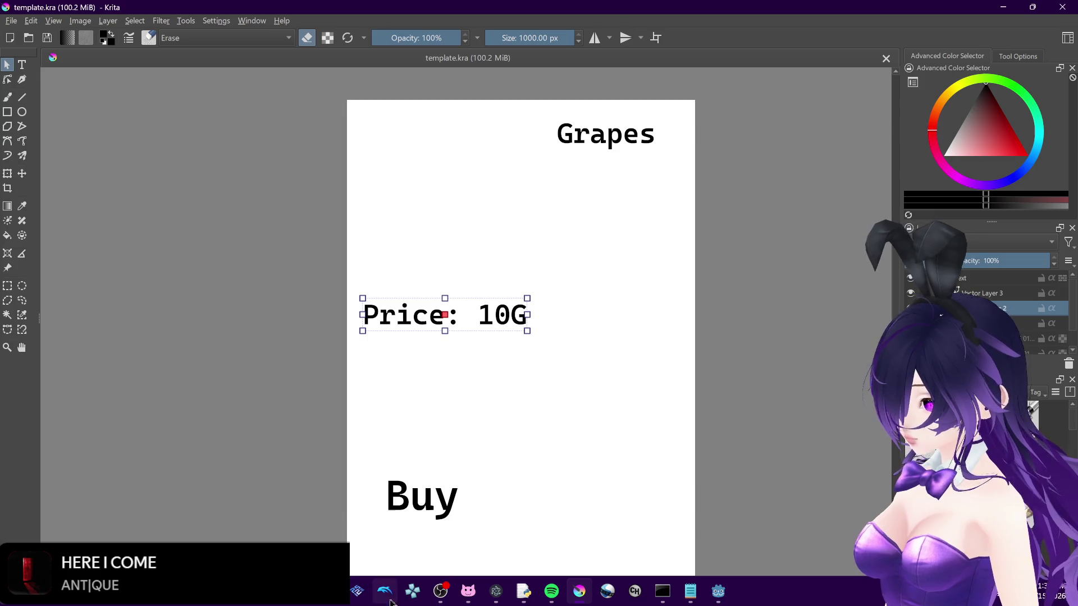
pyautogui.moveTo(7, 293); pyautogui.dragTo(431, 212)
pyautogui.click(477, 213)
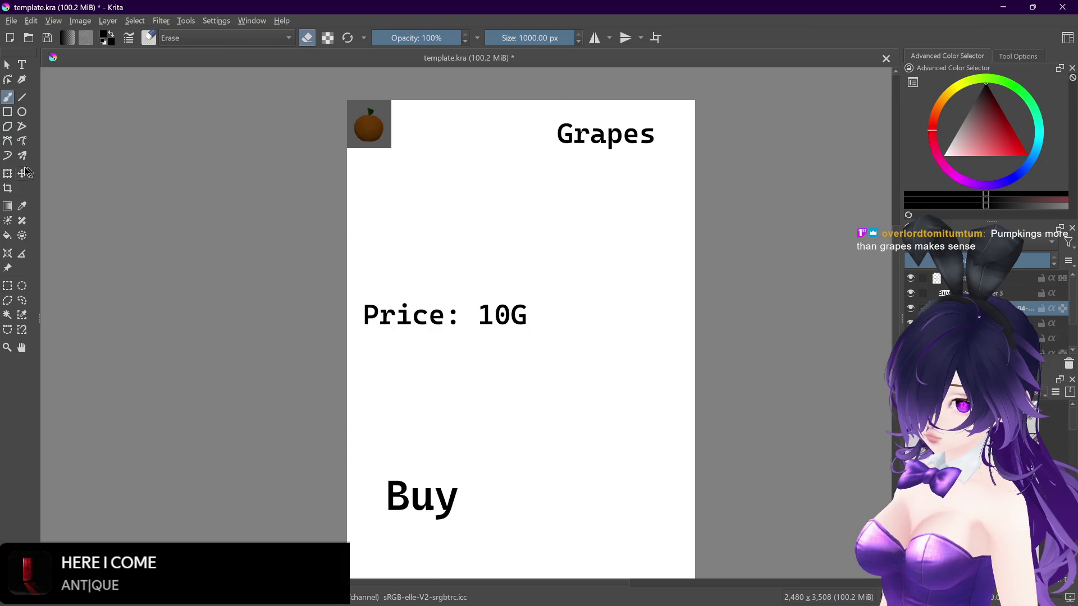
pyautogui.moveTo(391, 148); pyautogui.dragTo(541, 279)
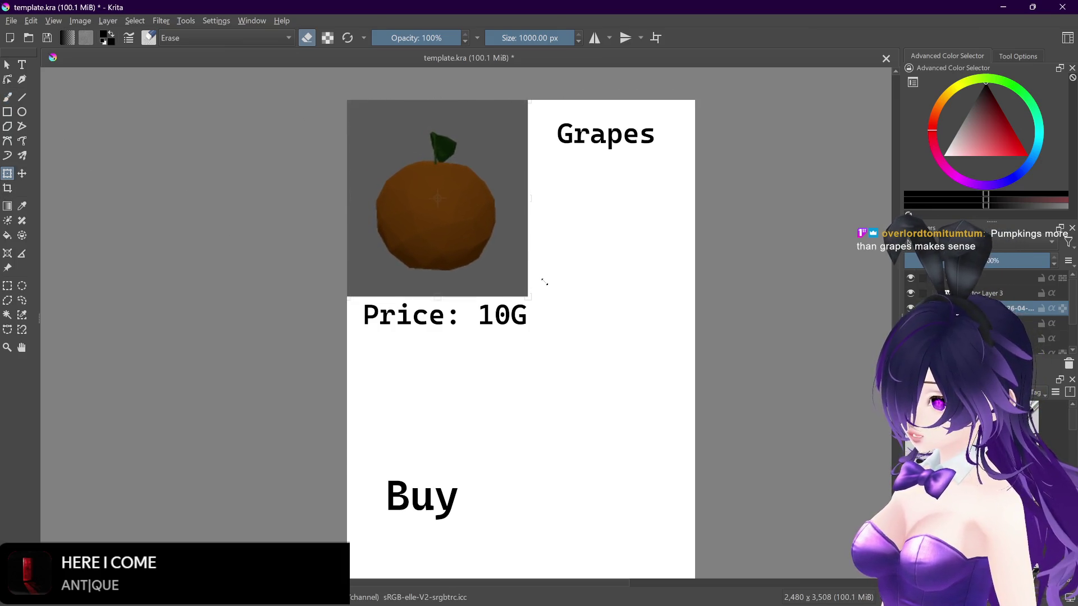
pyautogui.moveTo(444, 209); pyautogui.dragTo(450, 193)
pyautogui.moveTo(539, 282); pyautogui.dragTo(552, 295)
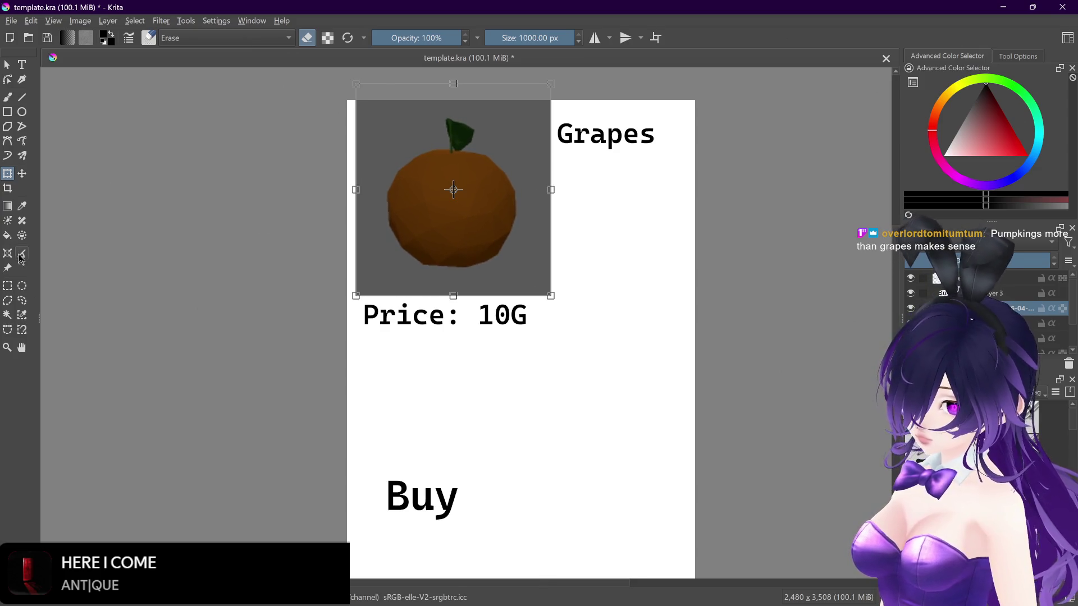
pyautogui.click(7, 315)
# Step: Erase the grey background around the orange to white and clear the selection
pyautogui.click(513, 149)
pyautogui.press('b')
pyautogui.moveTo(377, 130); pyautogui.dragTo(518, 273)
pyautogui.hotkey('ctrl', 'shift', 'a')
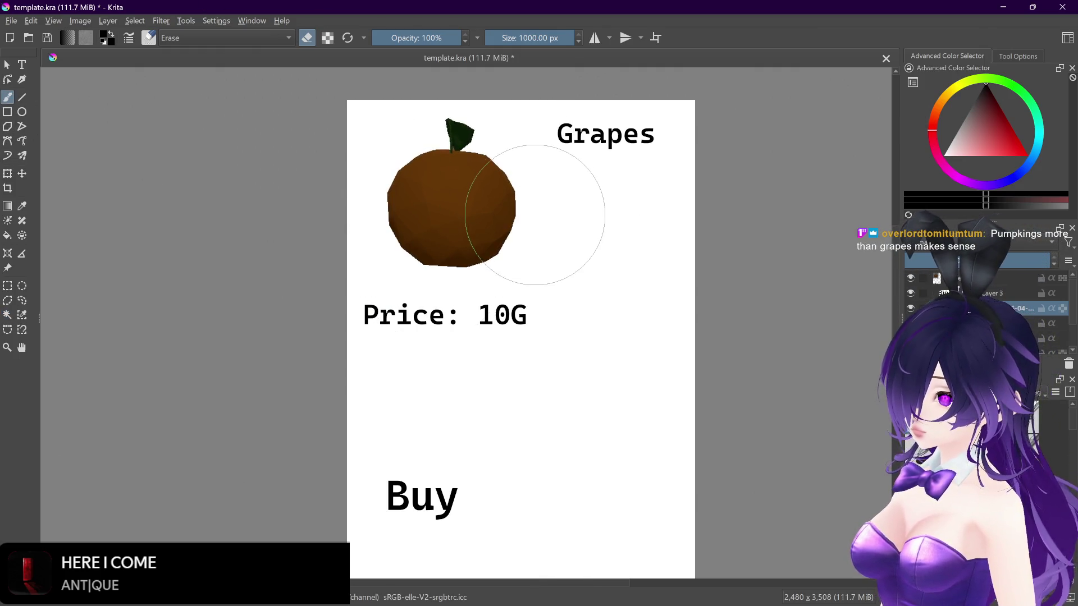
pyautogui.click(21, 65)
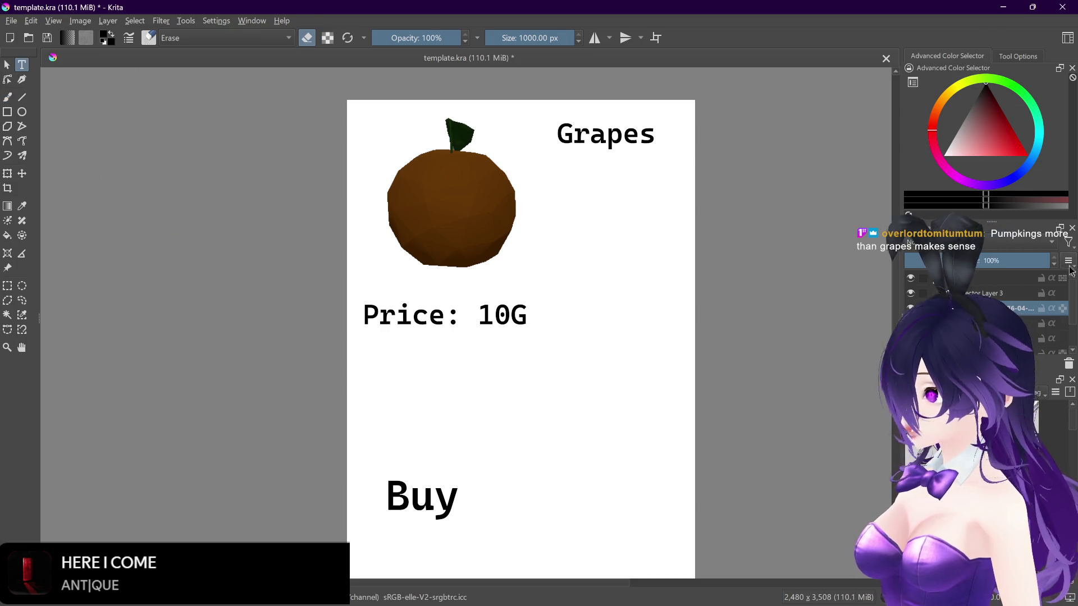
# Step: Change the price from 10 to 5 so it reads 'Price: 5G'
pyautogui.click(1033, 338)
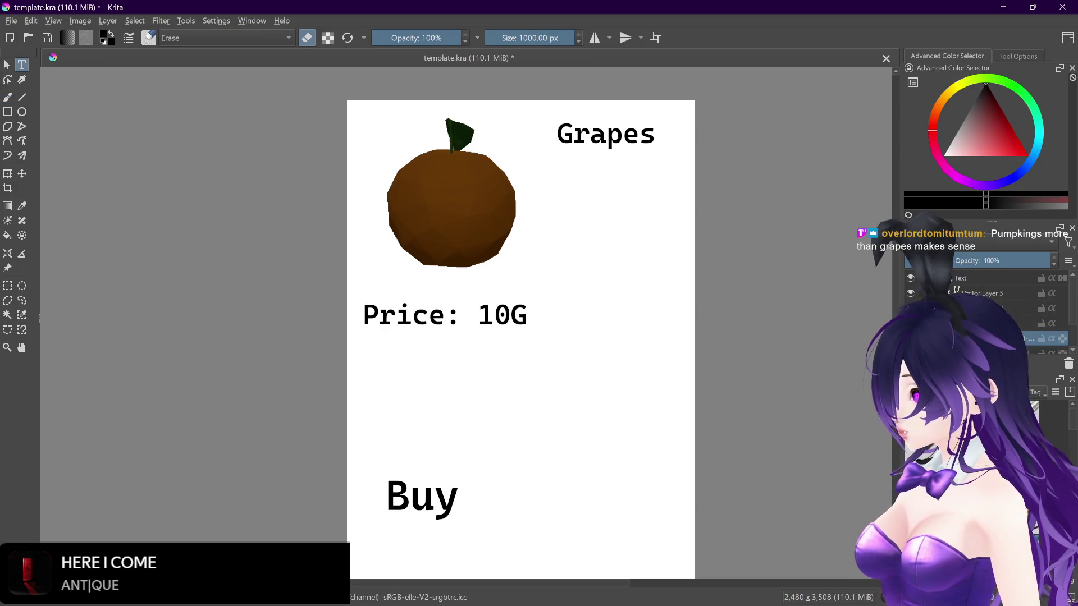
pyautogui.click(997, 308)
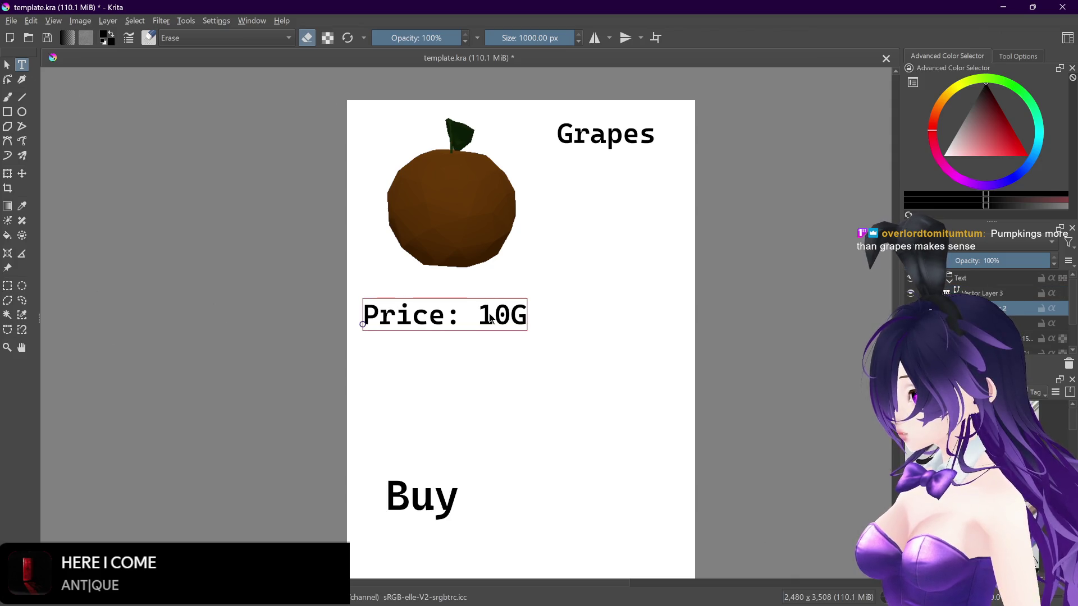
pyautogui.click(490, 319)
pyautogui.moveTo(280, 249); pyautogui.dragTo(245, 249)
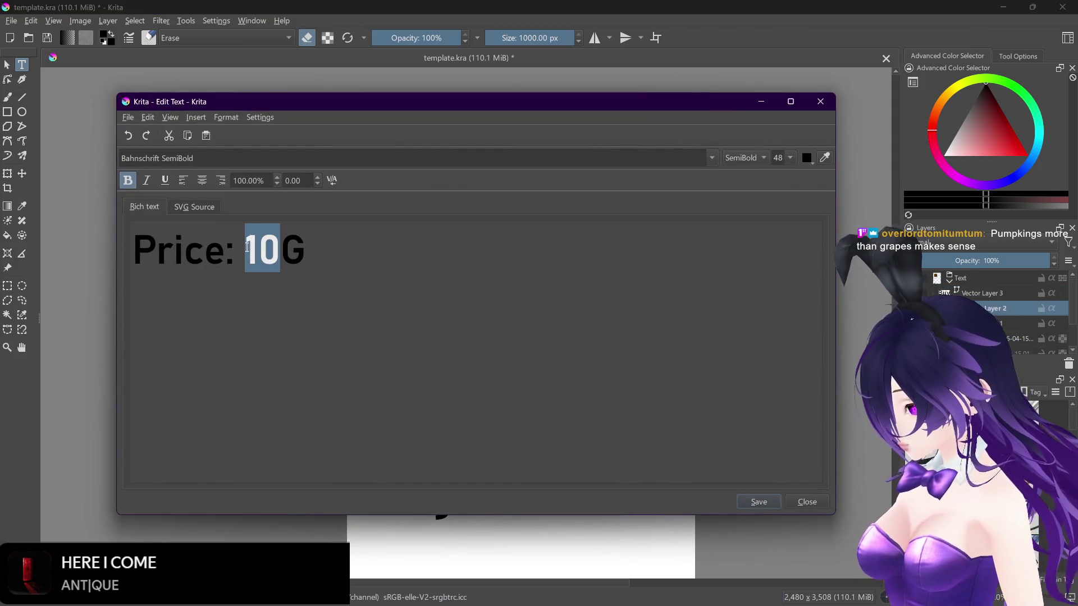
pyautogui.write('5')
pyautogui.click(759, 502)
pyautogui.click(806, 502)
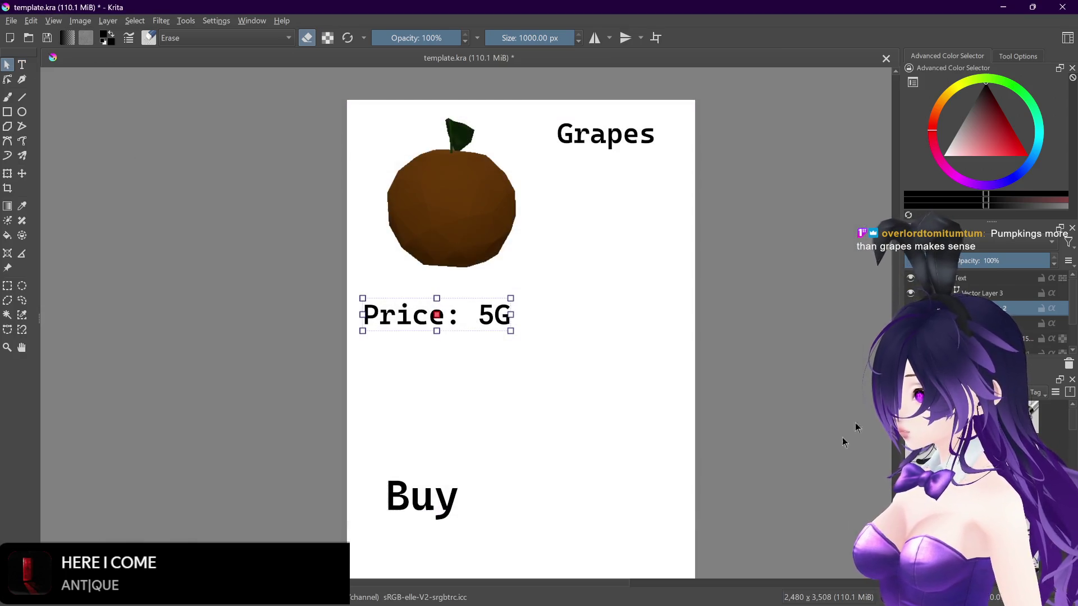
# Step: Retitle the card from 'Grapes' to 'Orange'
pyautogui.click(633, 133)
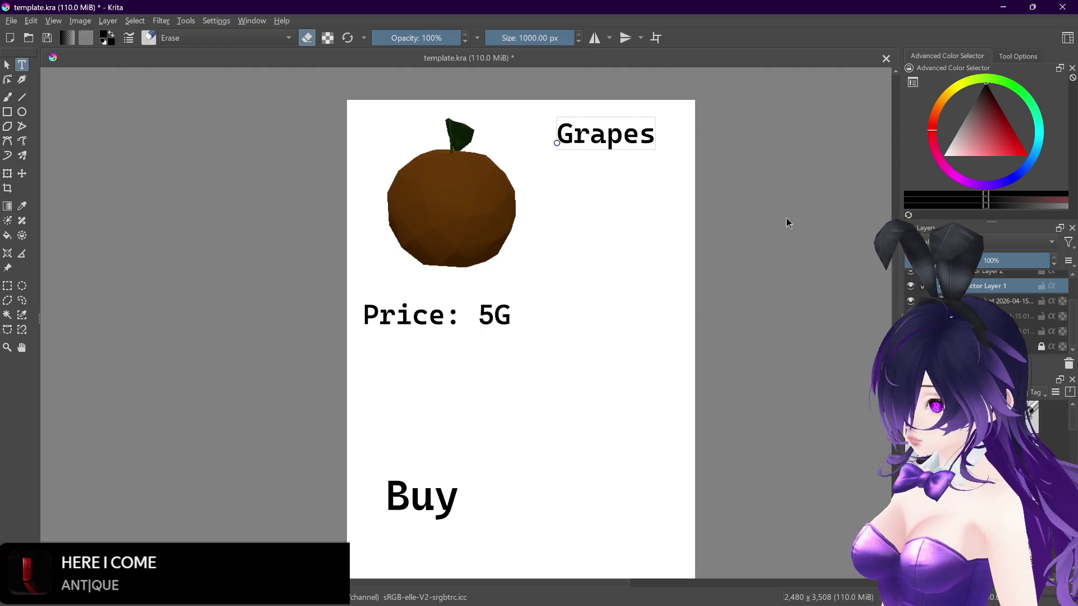
pyautogui.doubleClick(605, 135)
pyautogui.moveTo(249, 258); pyautogui.dragTo(130, 257)
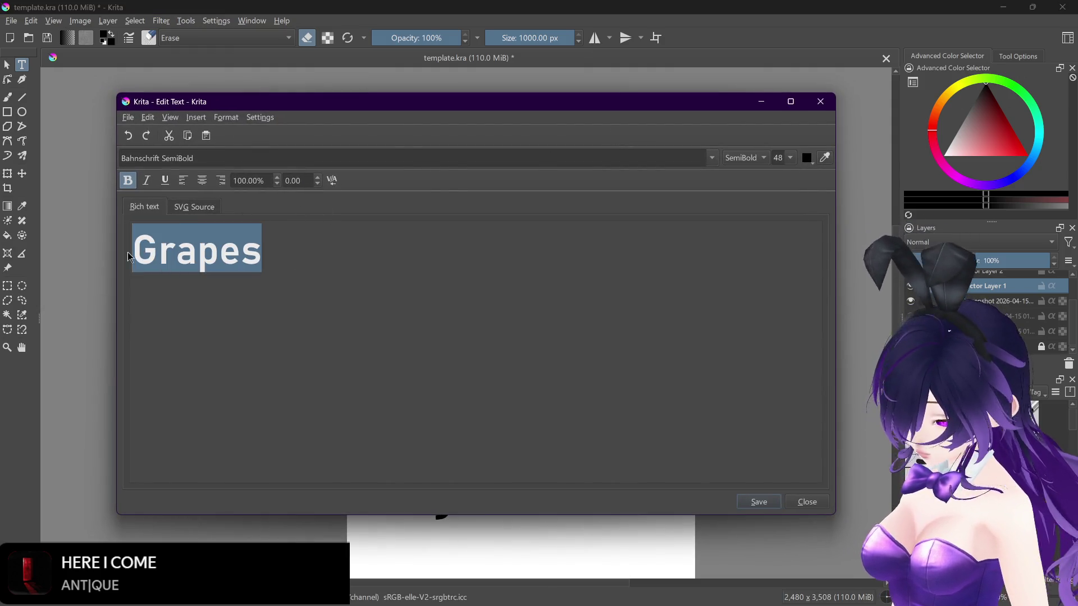
pyautogui.write('Orange')
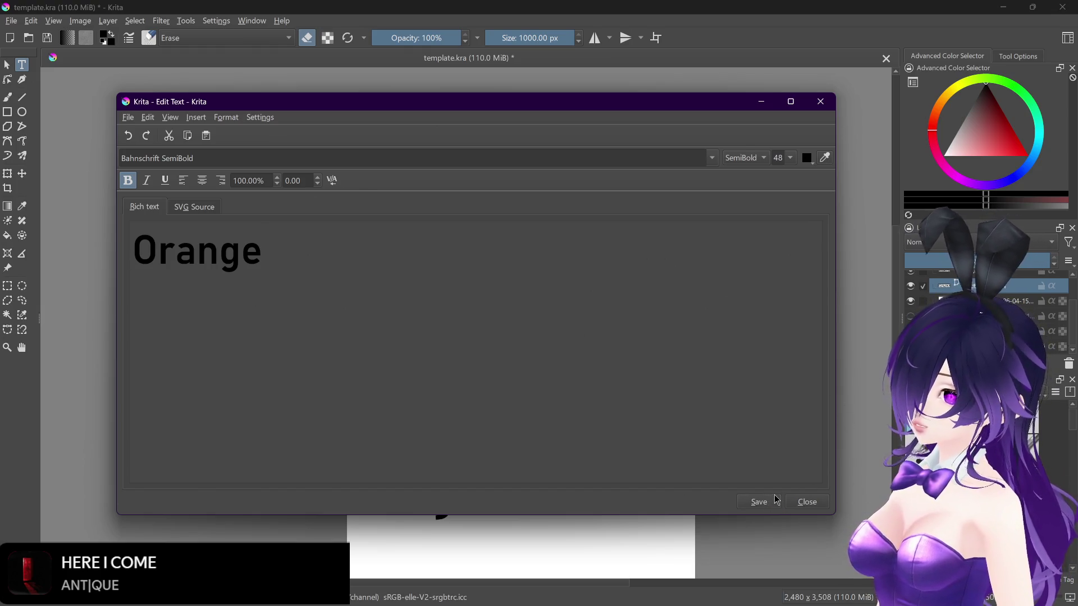
pyautogui.click(809, 502)
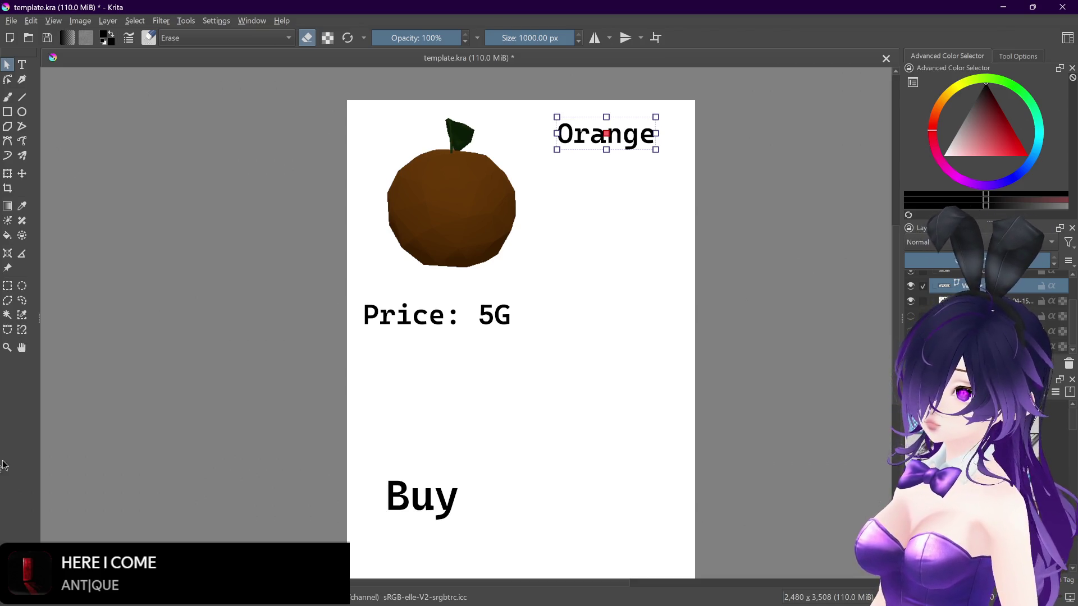
# Step: Save template.kra and export the card as 'orange' PNG, accepting the PNG options
pyautogui.hotkey('ctrl', 's')
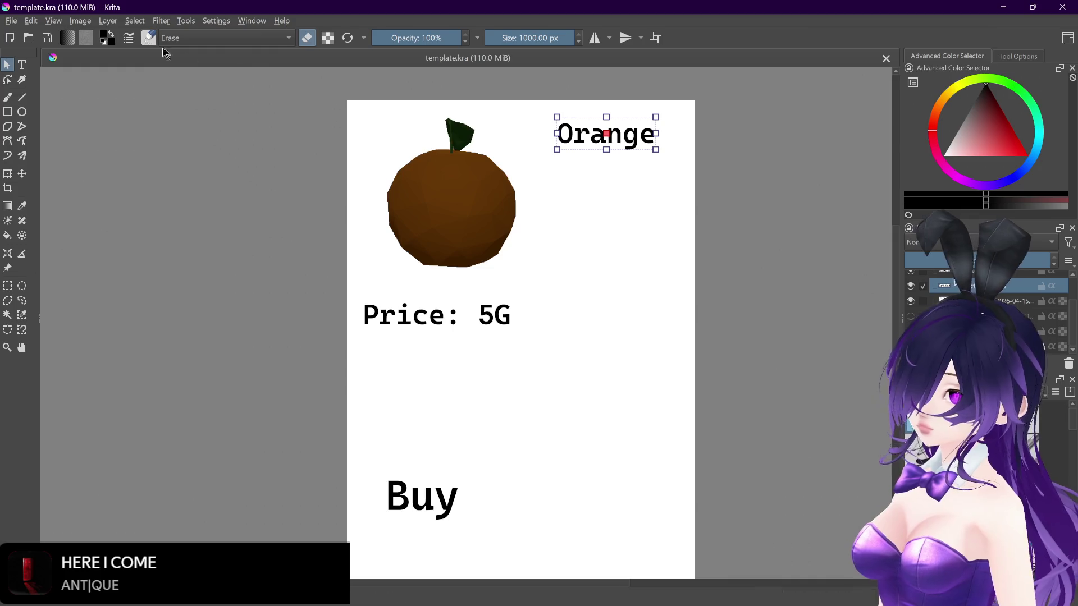
pyautogui.click(10, 20)
pyautogui.click(57, 166)
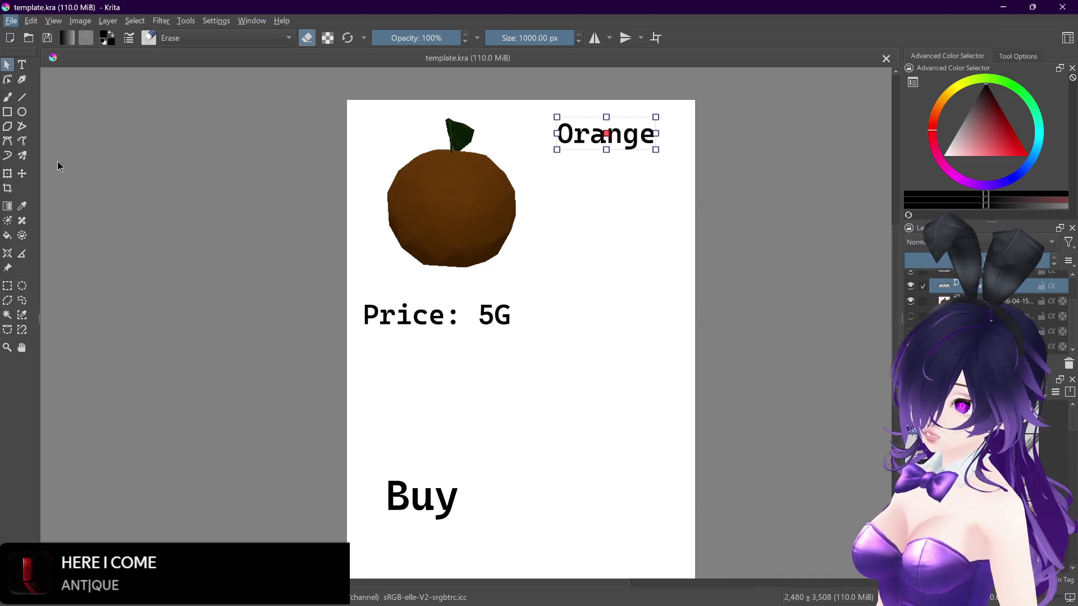
pyautogui.write('orange')
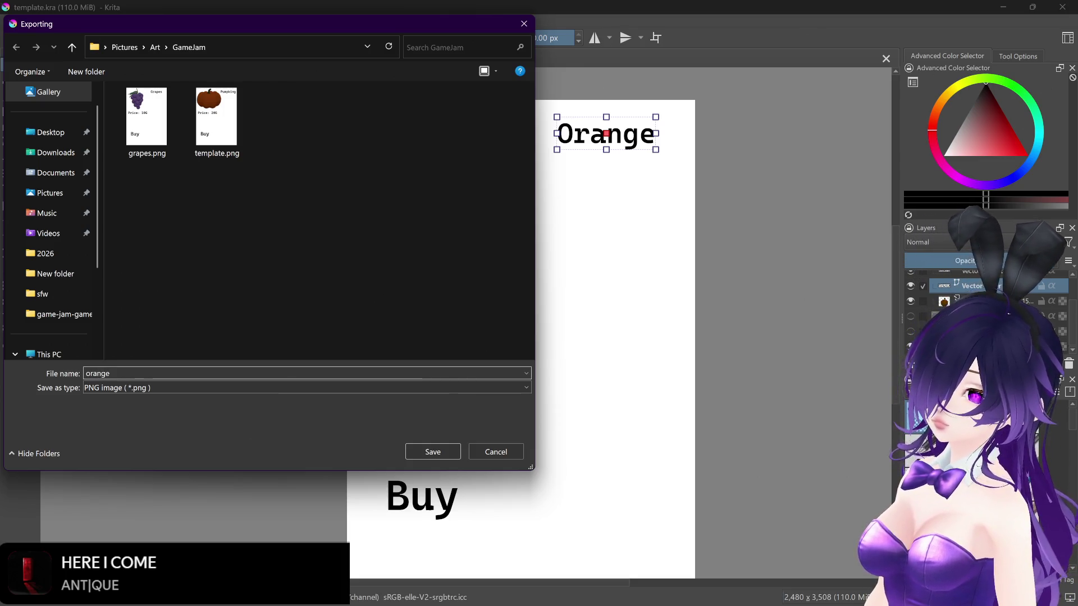
pyautogui.press('Return')
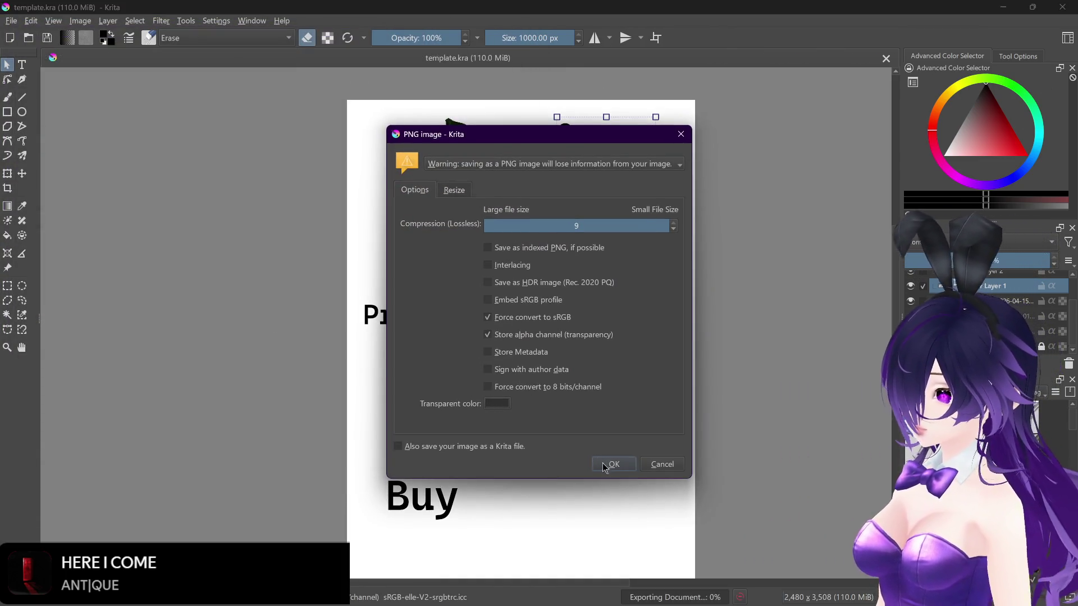
pyautogui.click(602, 466)
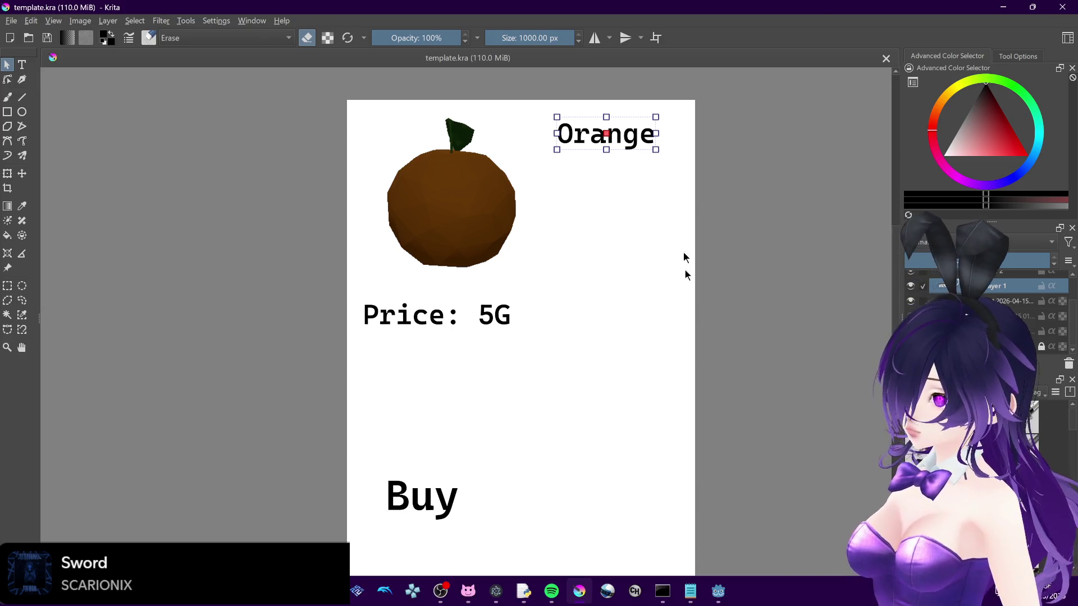
# Step: In Godot's 3D view of final_room, select the open book on the desk and zoom in close
pyautogui.click(710, 602)
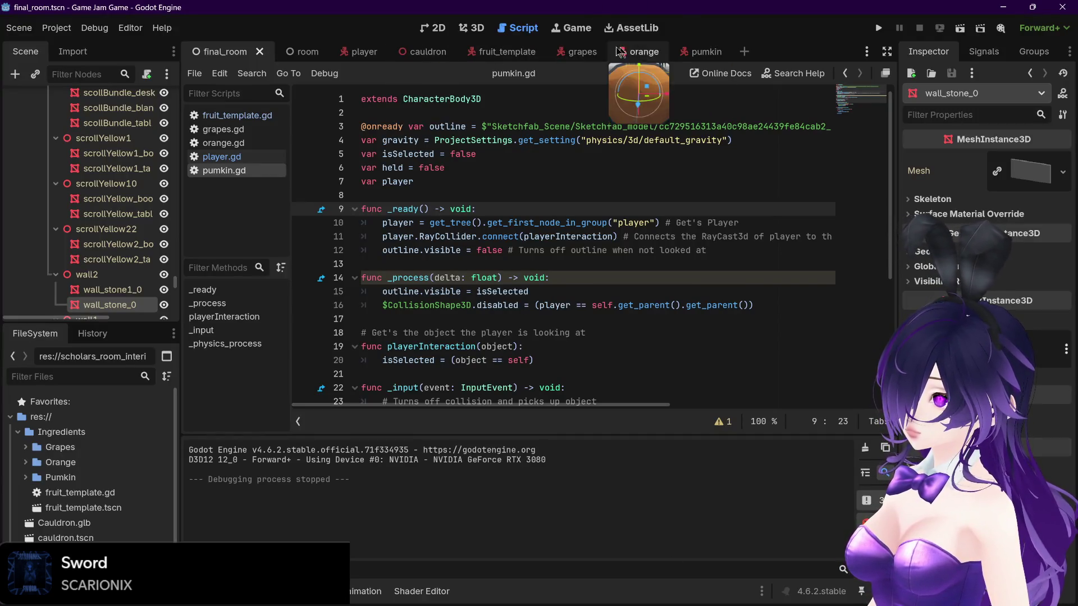
pyautogui.click(472, 27)
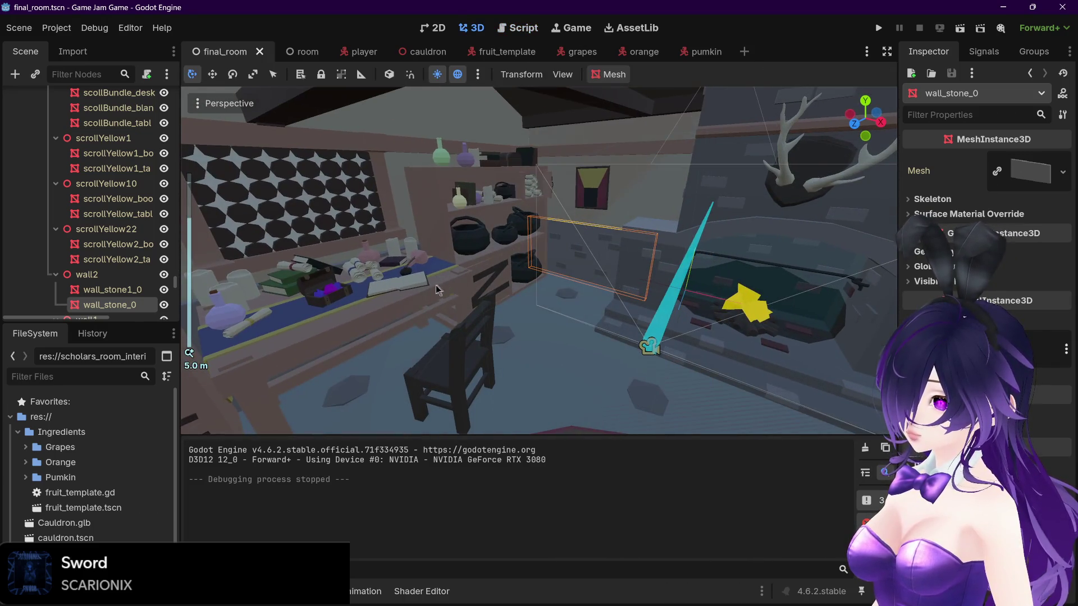
pyautogui.click(413, 285)
pyautogui.scroll(5, 415, 297)
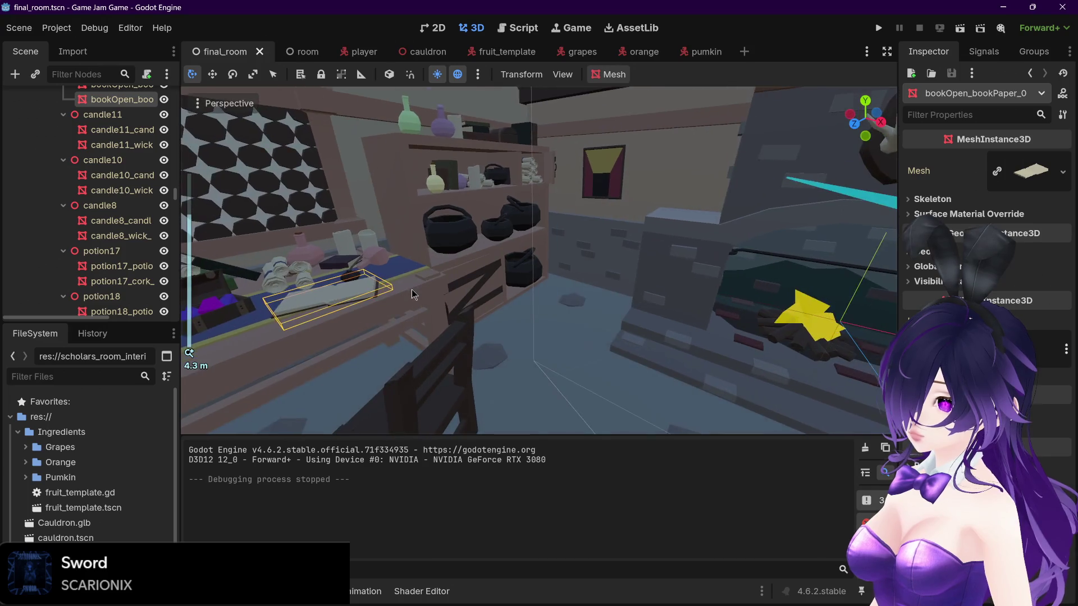
pyautogui.press('f')
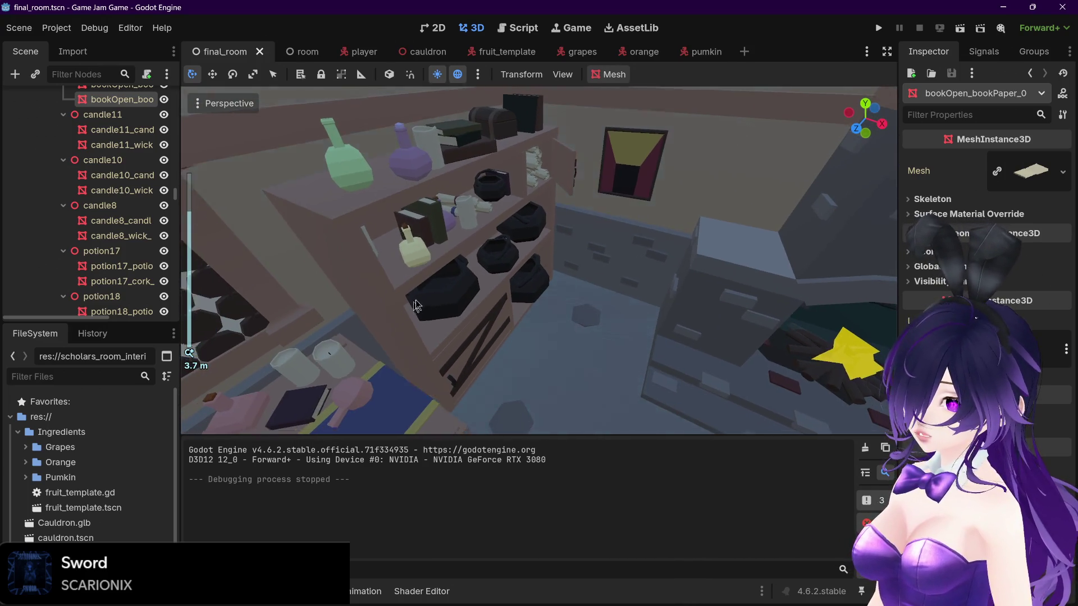
pyautogui.moveTo(459, 268); pyautogui.dragTo(467, 268)
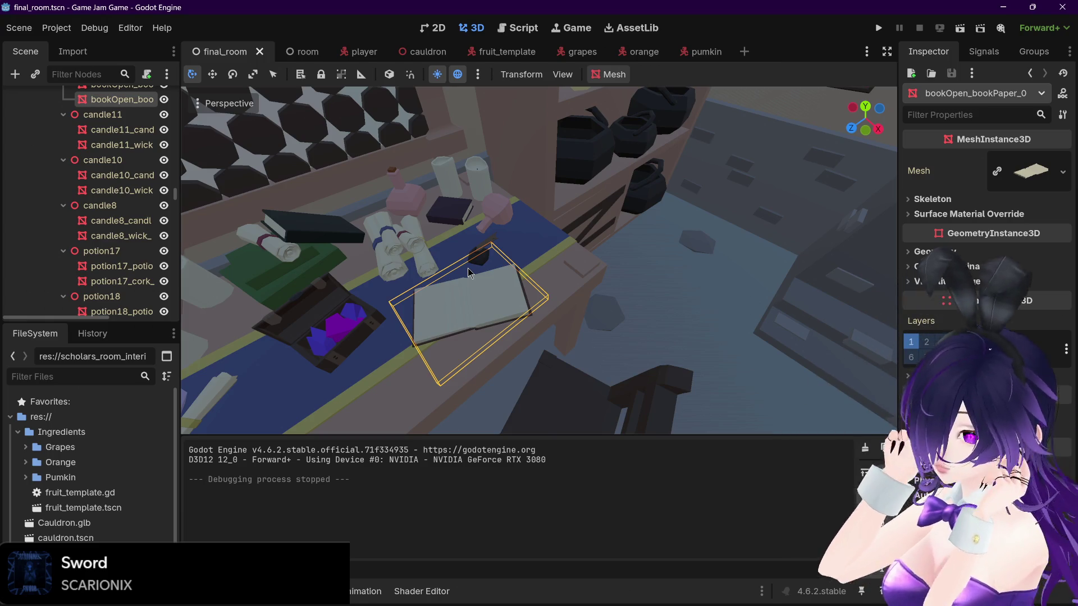
pyautogui.scroll(1, 119, 176)
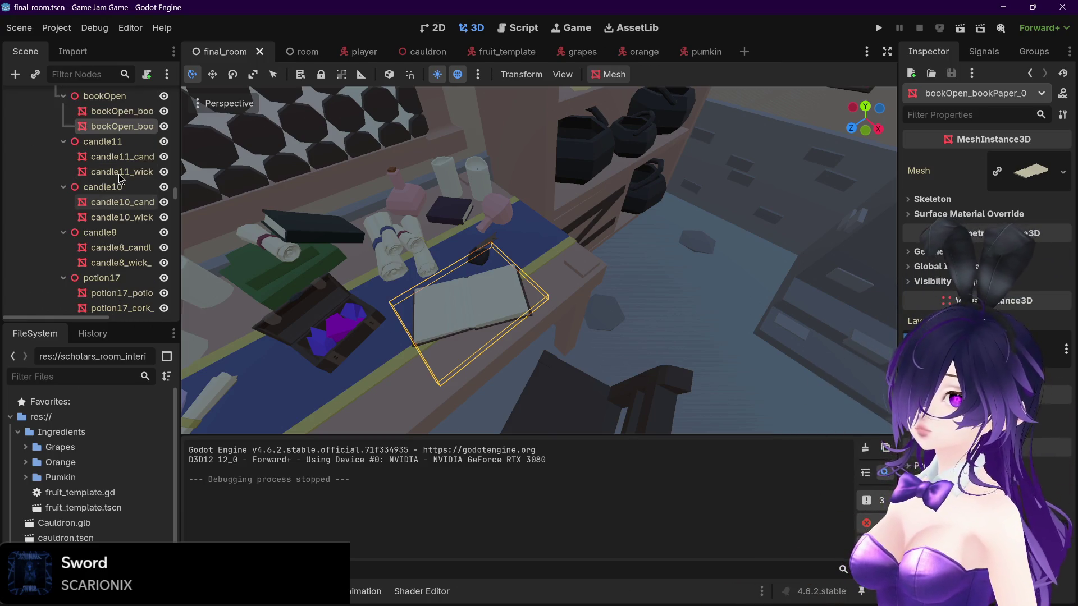
pyautogui.scroll(1, 119, 179)
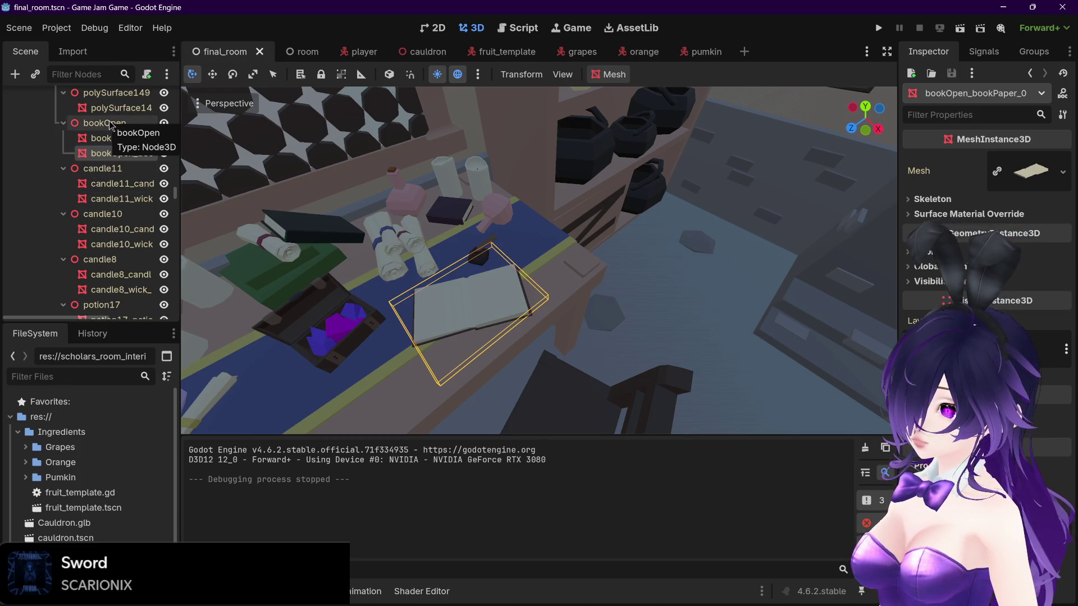
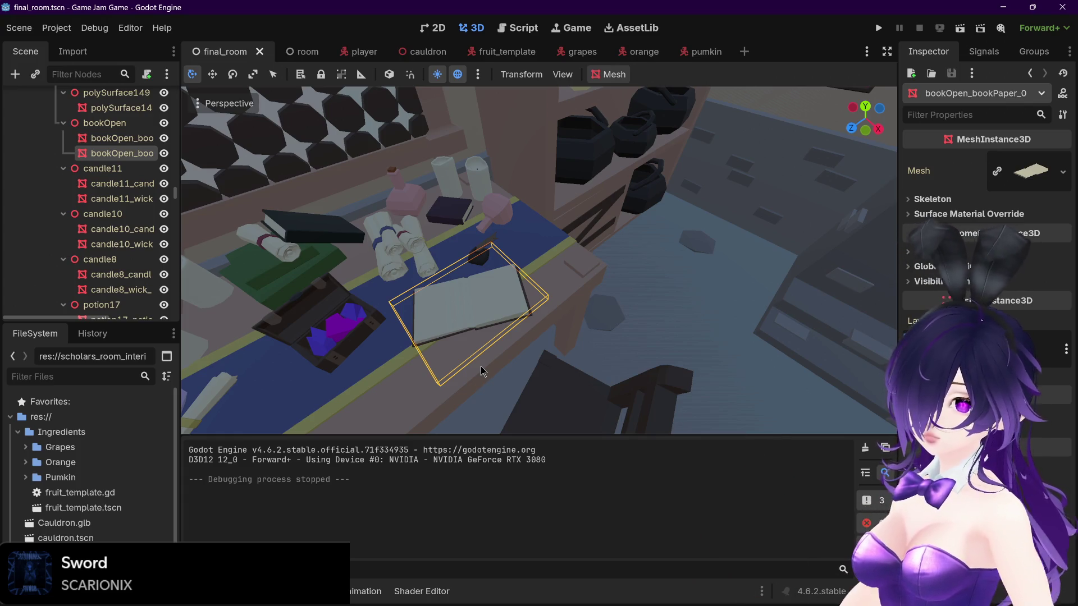
# Step: Switch to the cauldron scene, test-run it with Run Current Scene, then close the game
pyautogui.scroll(5, 85, 182)
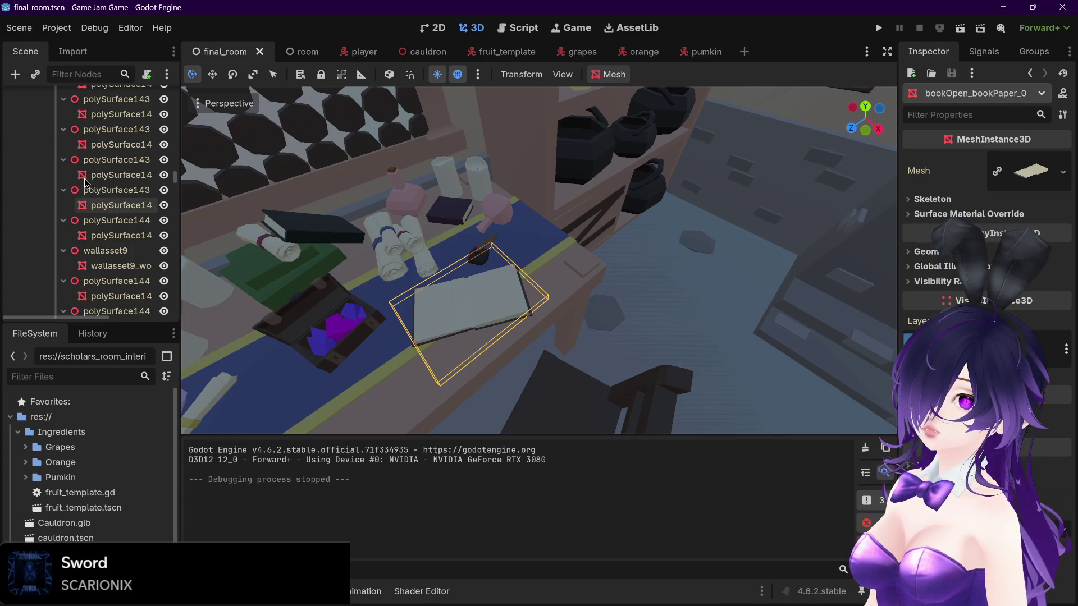
pyautogui.moveTo(175, 179); pyautogui.dragTo(177, 79)
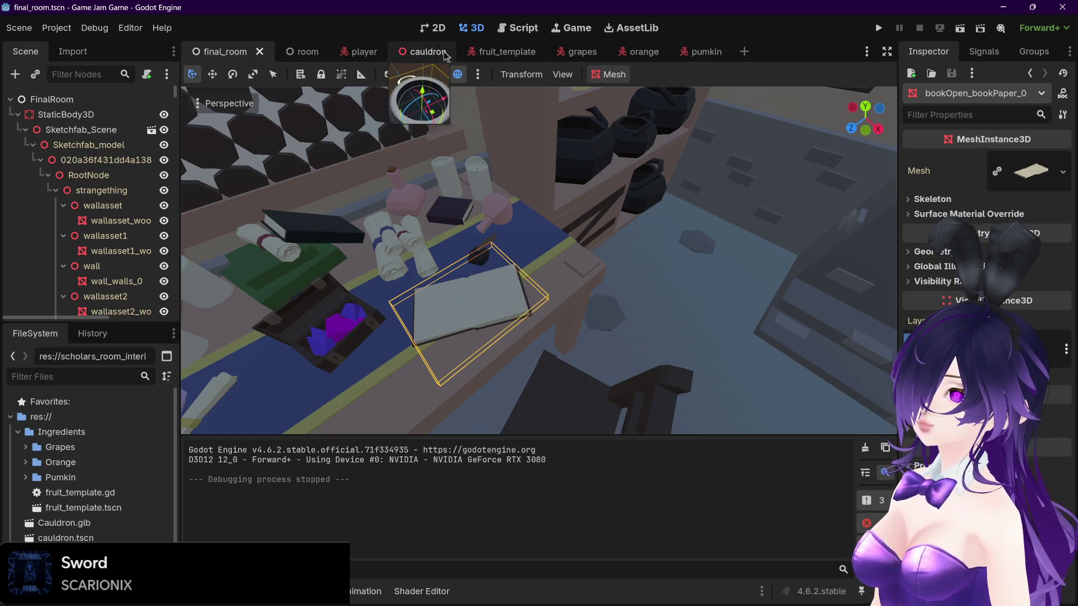
pyautogui.click(426, 55)
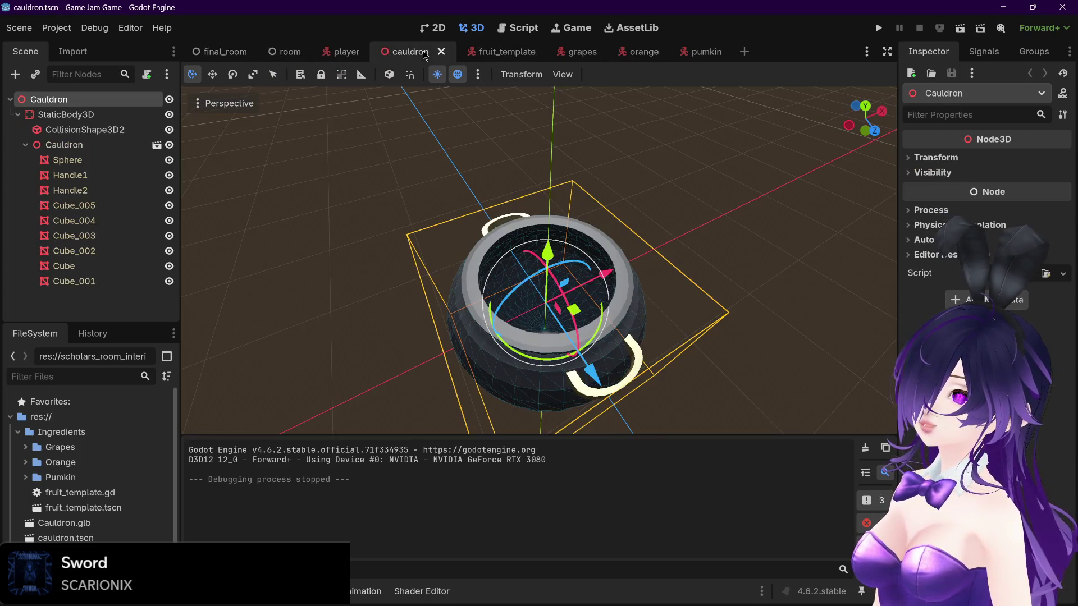
pyautogui.click(958, 31)
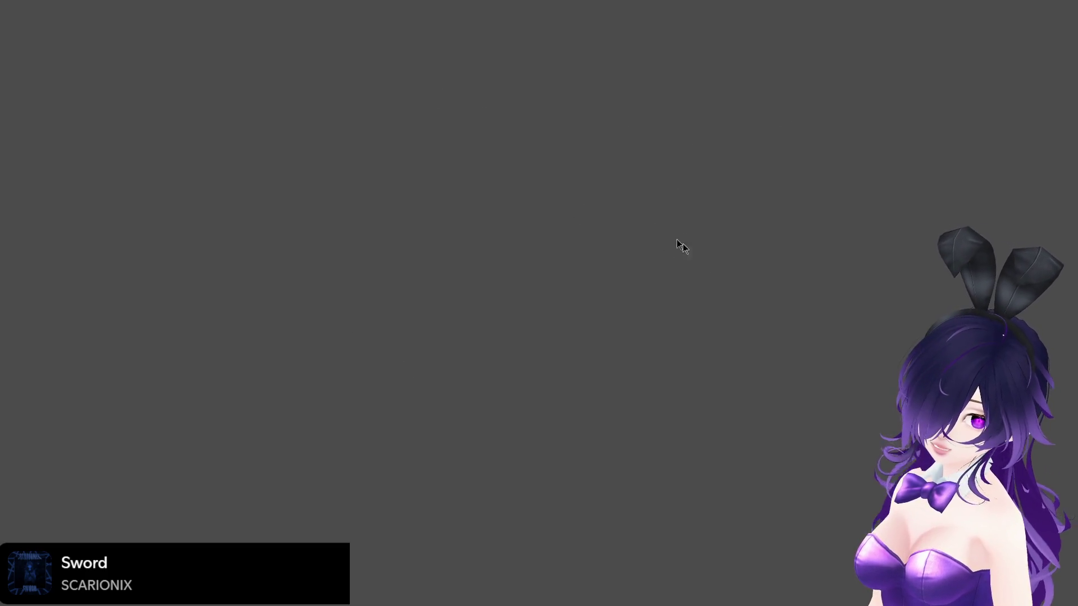
pyautogui.hotkey('alt', 'F4')
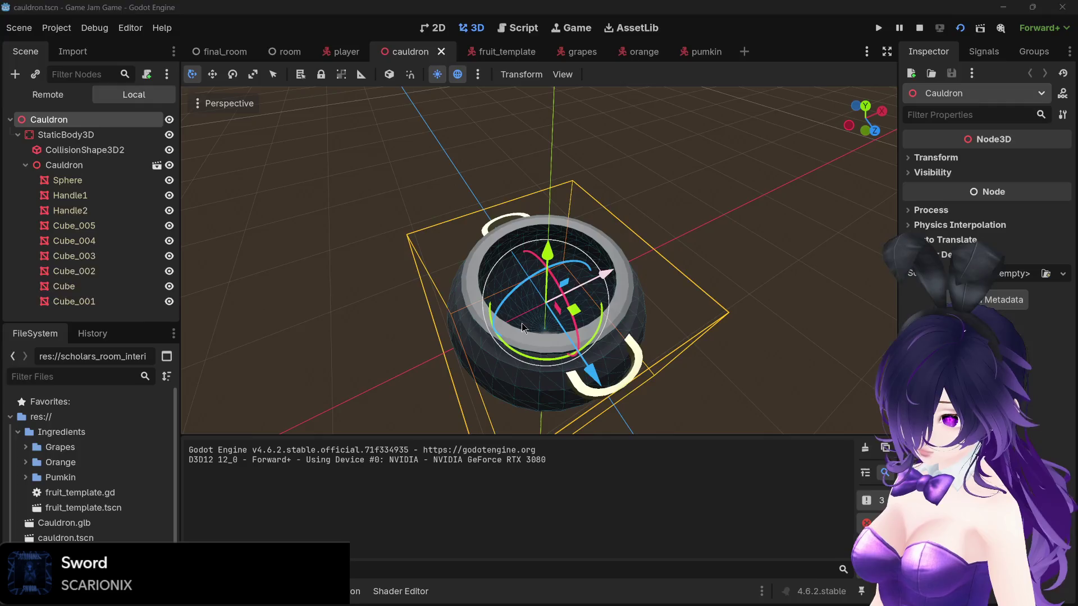
# Step: Return to the final_room scene and orbit the view around the desk and open book
pyautogui.scroll(-4, 534, 275)
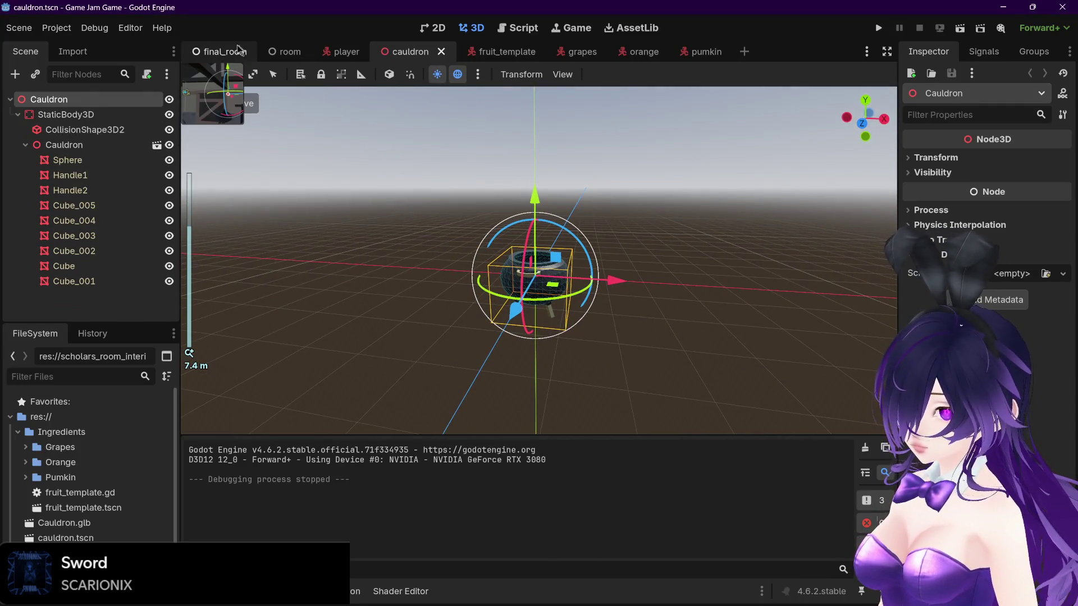
pyautogui.click(222, 54)
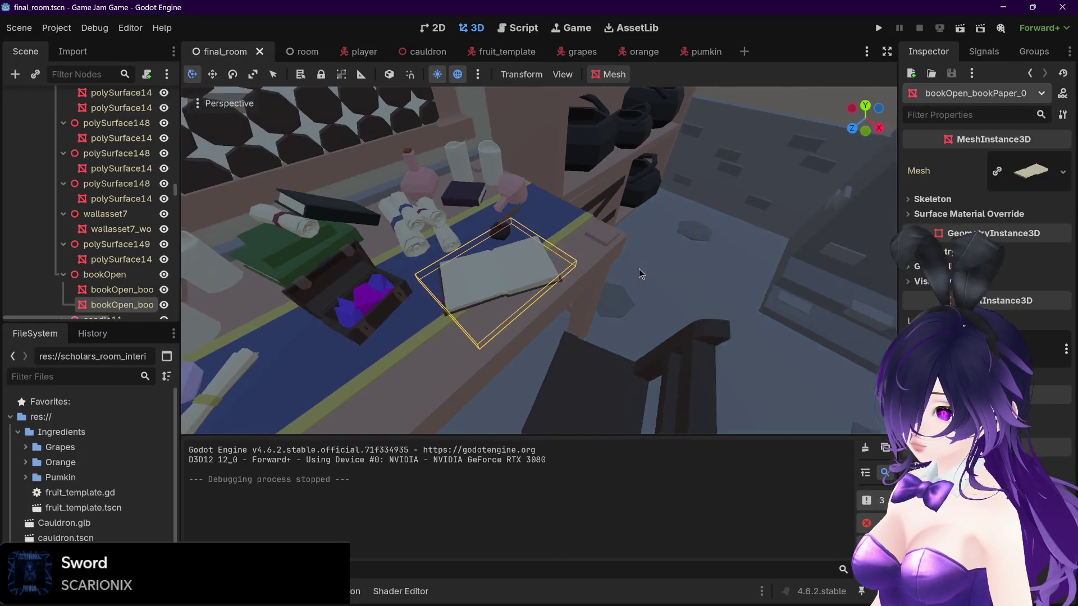
pyautogui.moveTo(638, 269); pyautogui.dragTo(645, 264)
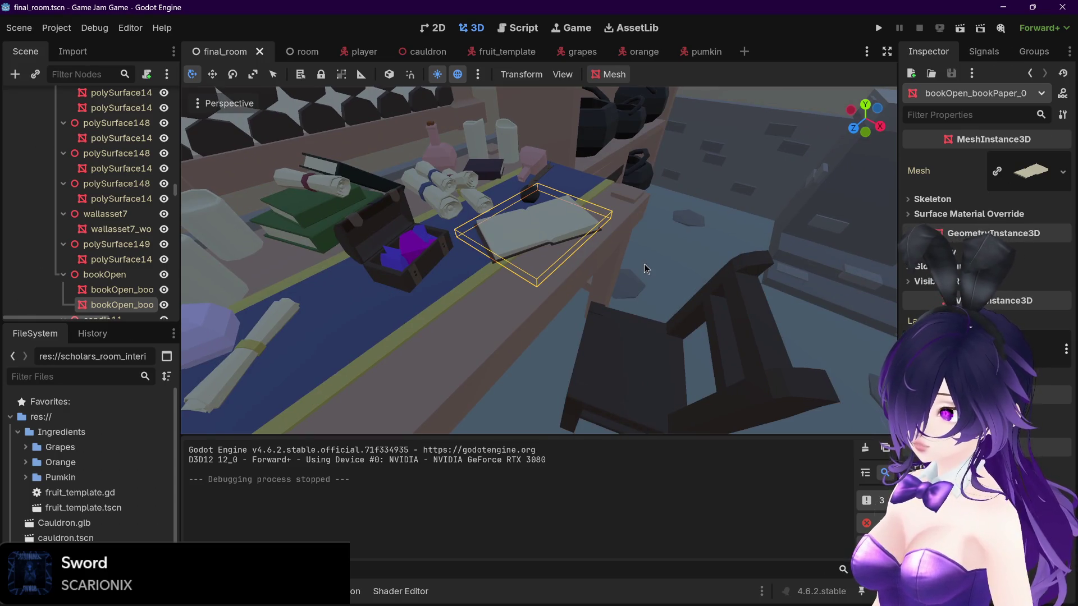